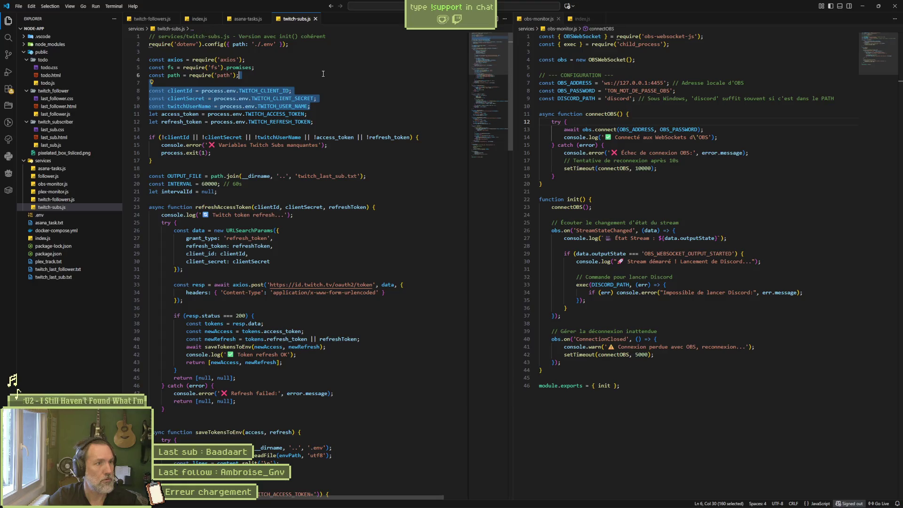
# Step: Paste require('dotenv').config from twitch-subs.js as line 1 of obs-monitor.js and delete the hard-coded ws:// address
pyautogui.click(321, 91)
pyautogui.moveTo(202, 91); pyautogui.dragTo(240, 92)
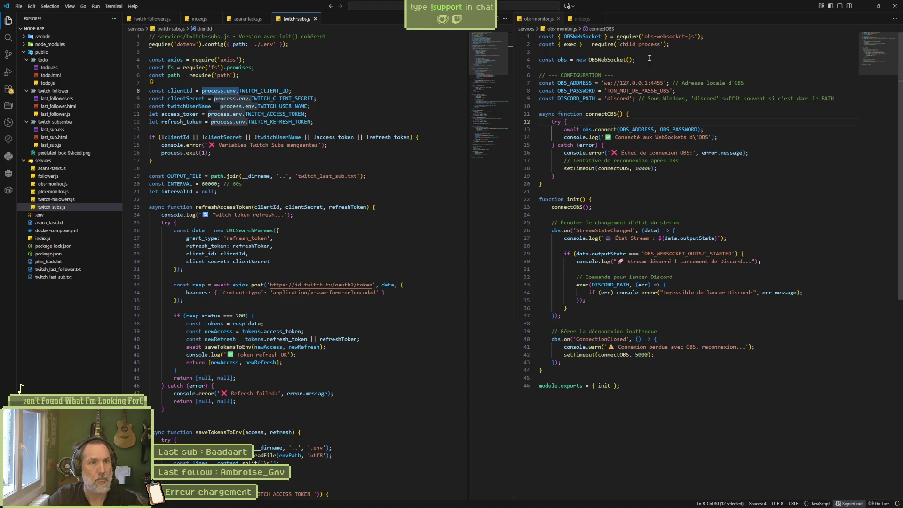
pyautogui.moveTo(288, 44); pyautogui.dragTo(146, 44)
pyautogui.hotkey('ctrl', 'c')
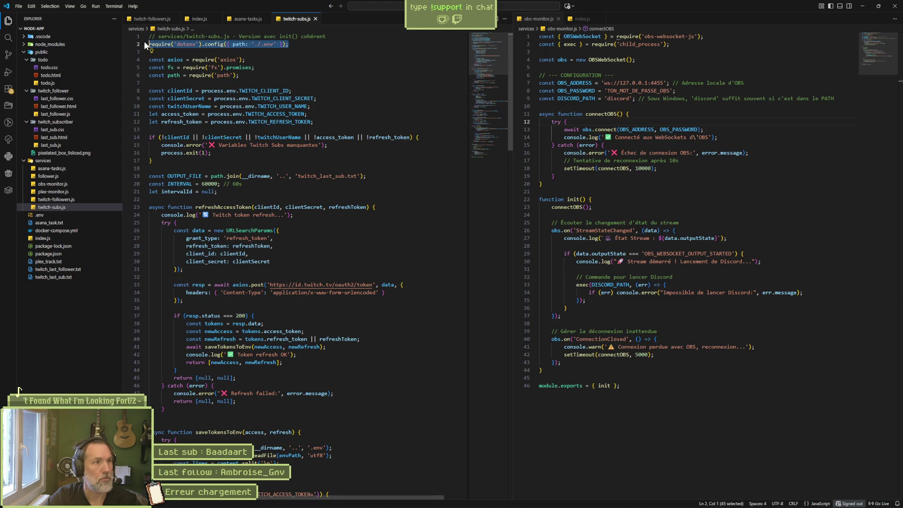
pyautogui.click(536, 41)
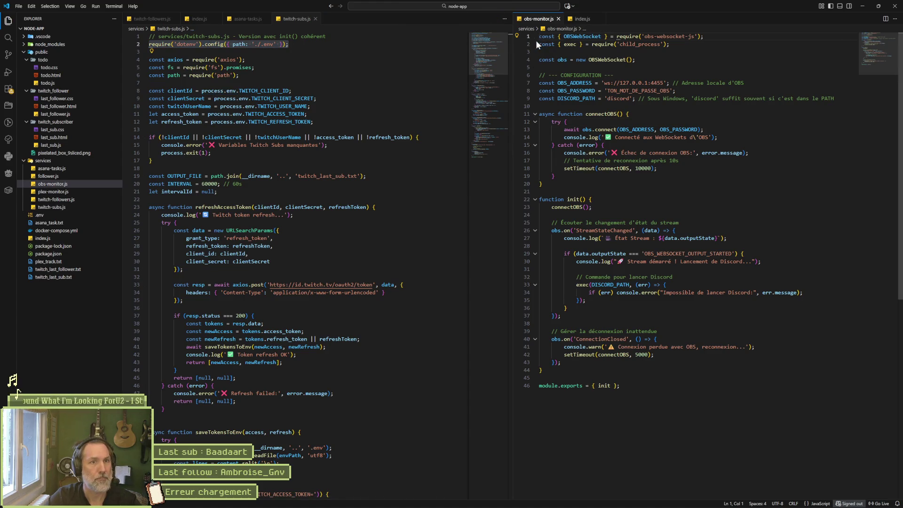
pyautogui.hotkey('ctrl', 'v')
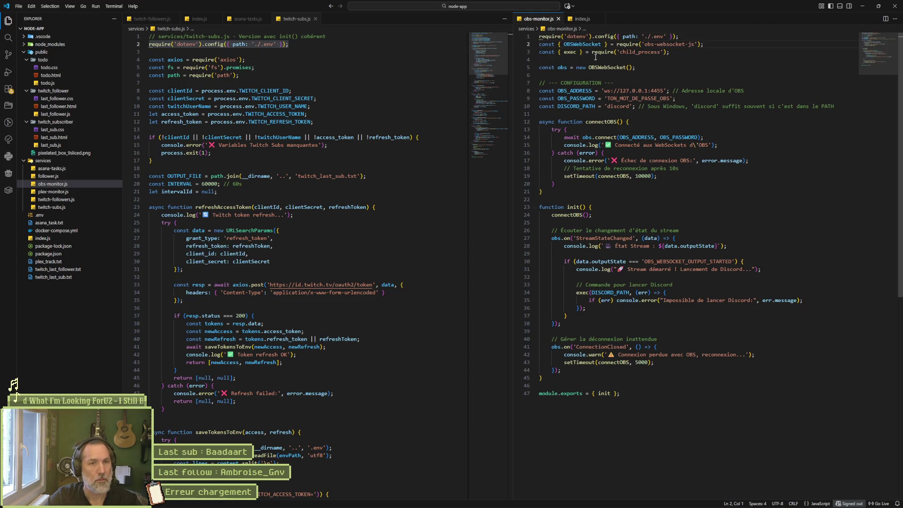
pyautogui.moveTo(602, 91); pyautogui.dragTo(669, 90)
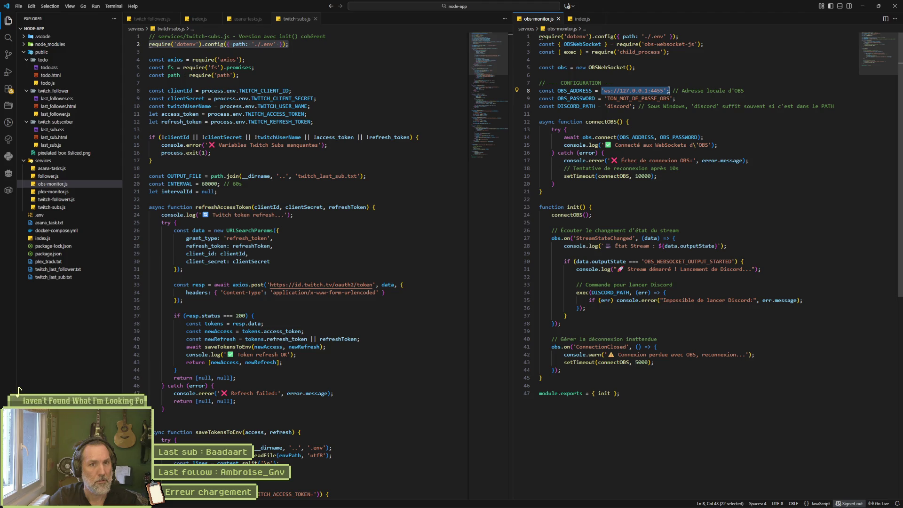
pyautogui.press('BackSpace')
# Step: Build OBS_ADDRESS from process.env.OBS_IP and process.env.OBS_PORT joined by a colon
pyautogui.write('process.env.')
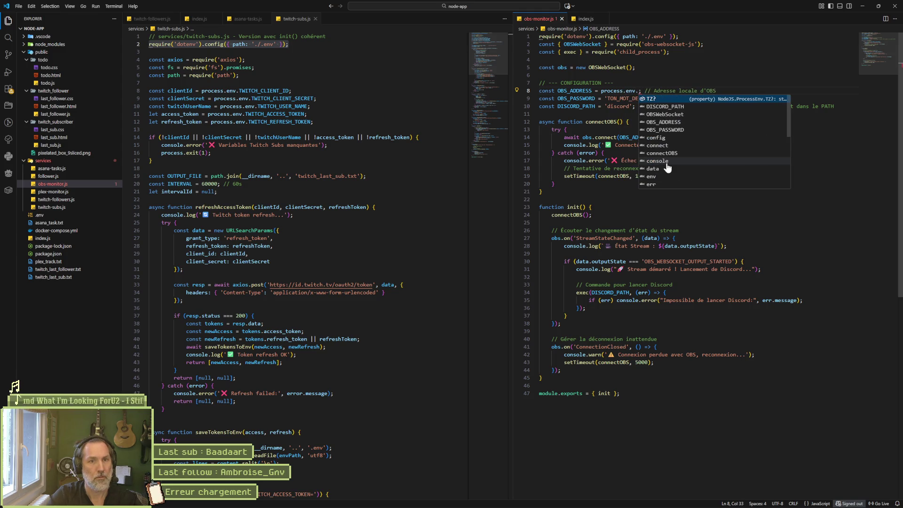
pyautogui.press('Down')
pyautogui.press('Down')
pyautogui.press('Down')
pyautogui.press('Up')
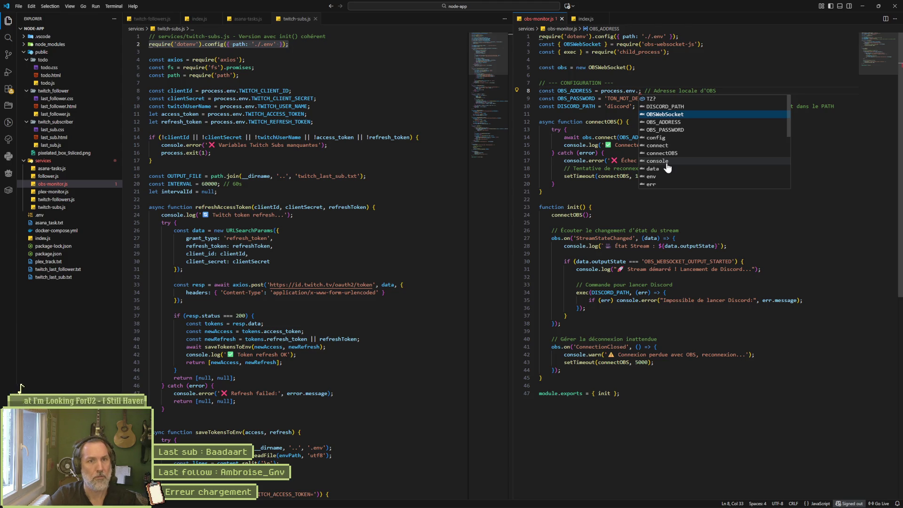
pyautogui.write('OBS')
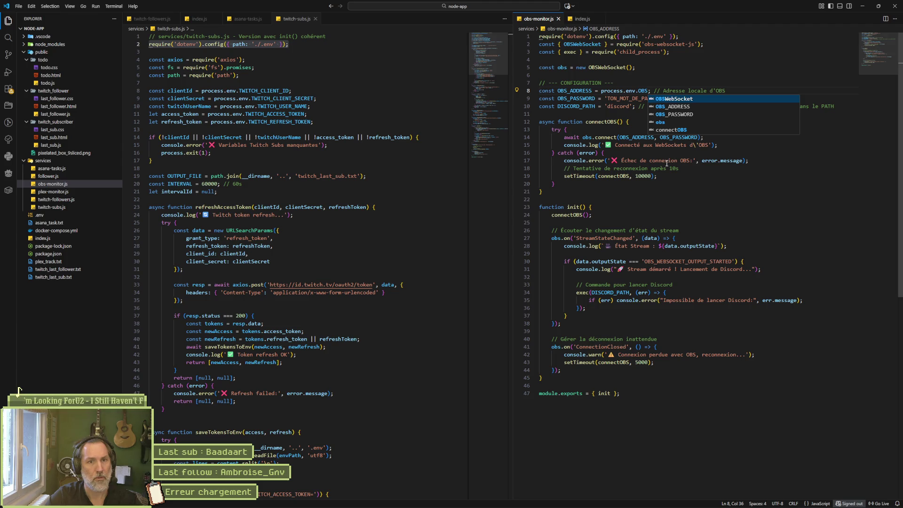
pyautogui.write('_IP')
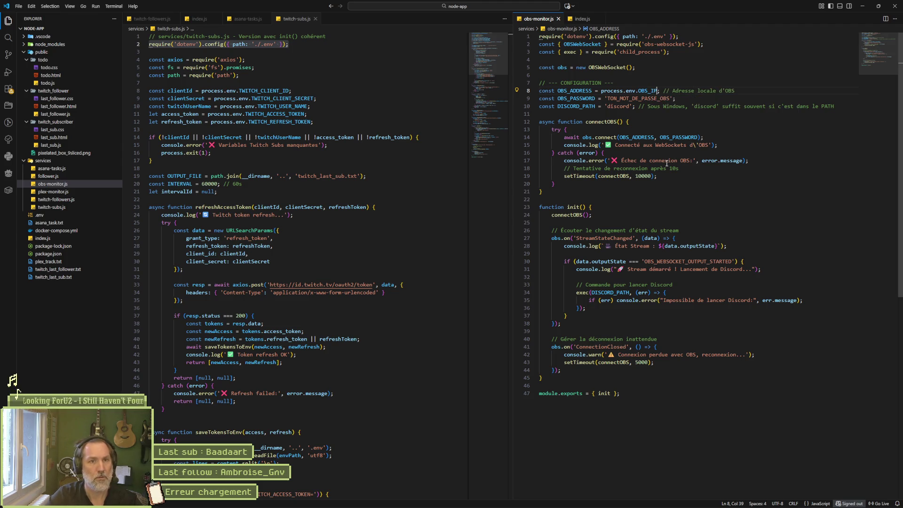
pyautogui.moveTo(677, 7); pyautogui.dragTo(0, 141)
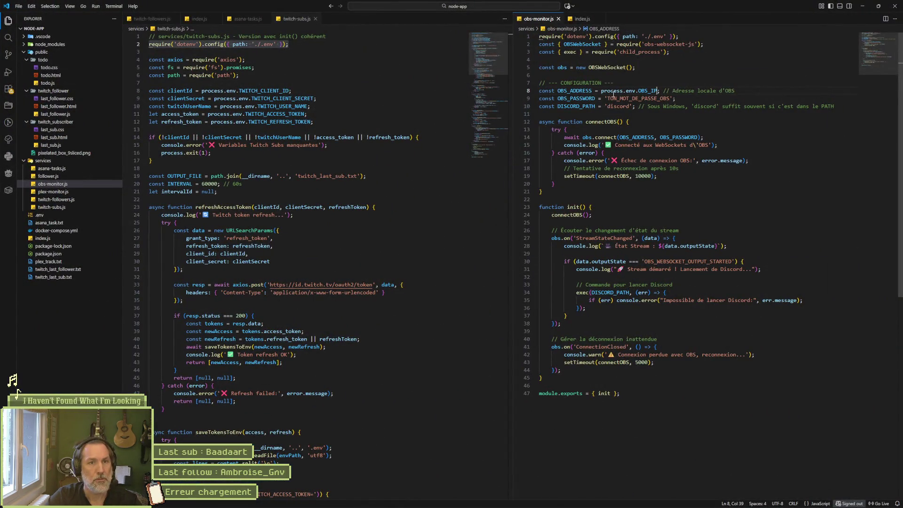
pyautogui.moveTo(602, 92); pyautogui.dragTo(638, 92)
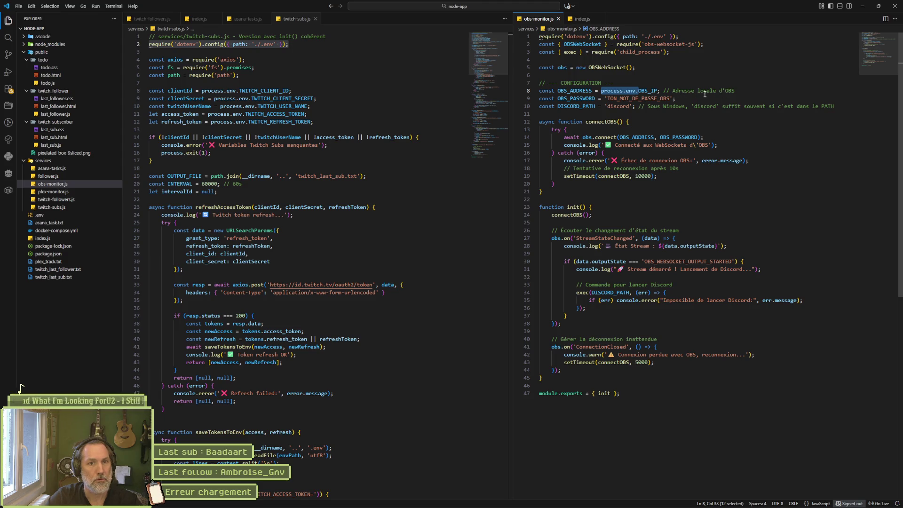
pyautogui.click(658, 91)
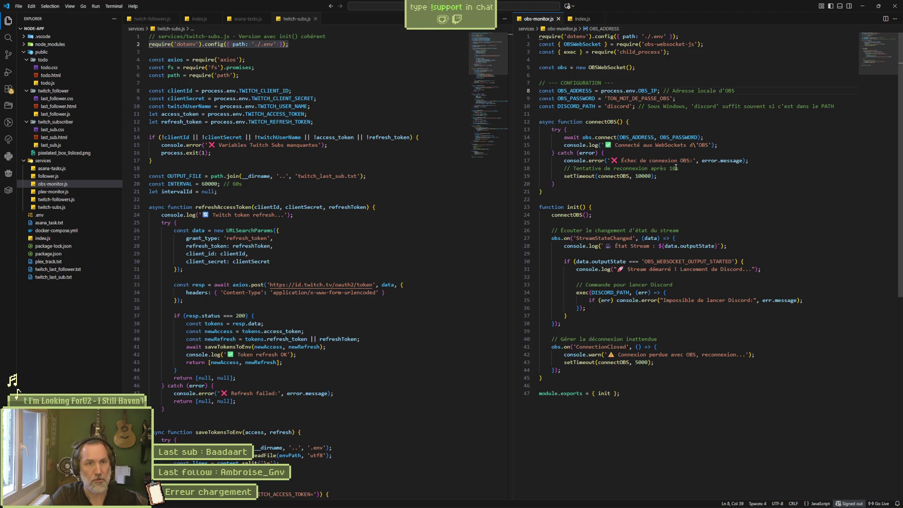
pyautogui.write('|')
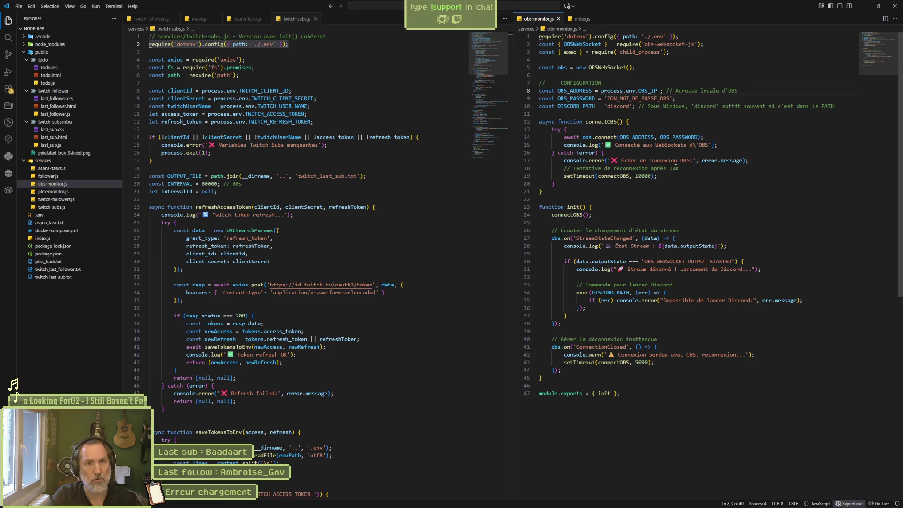
pyautogui.write(' "" +')
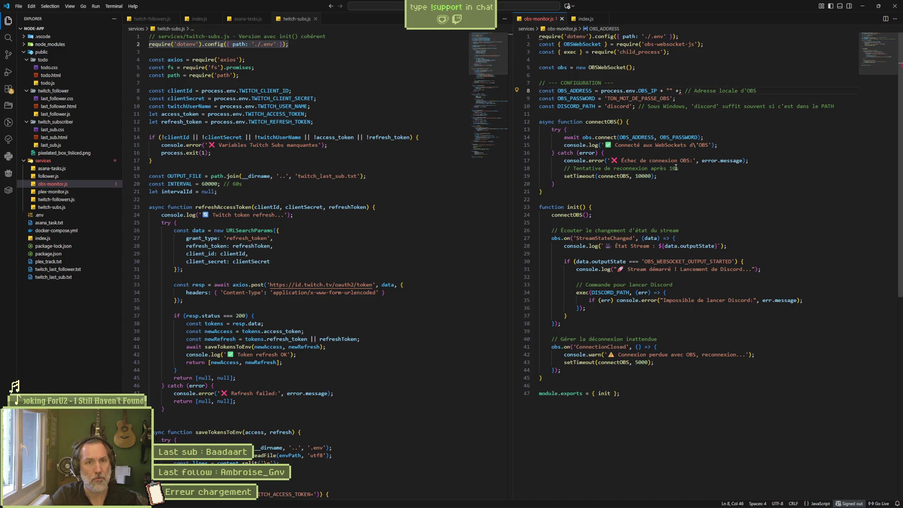
pyautogui.write(' process.')
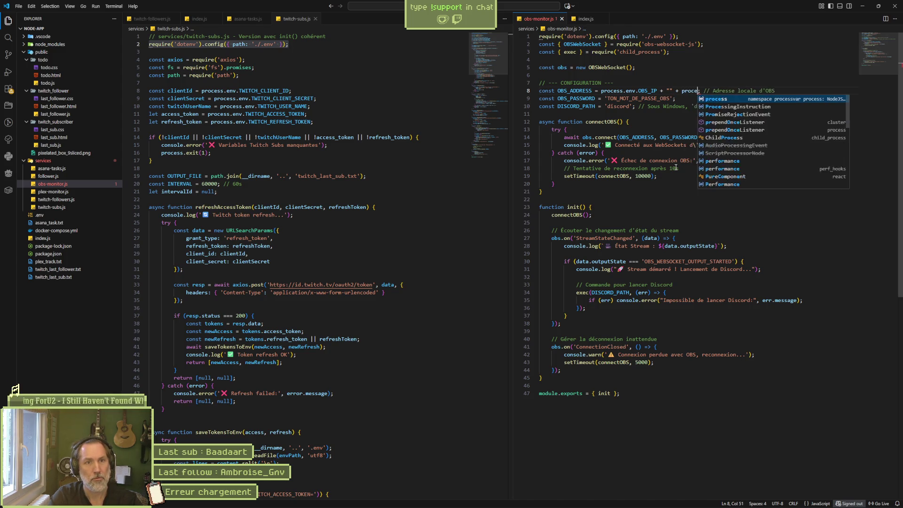
pyautogui.write('env.process.env.')
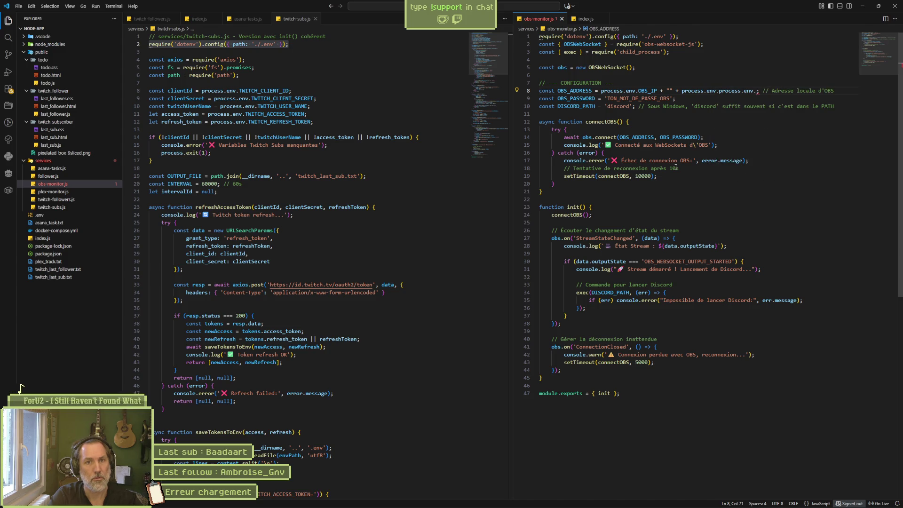
pyautogui.press('BackSpace')
pyautogui.press('BackSpace')
pyautogui.press('BackSpace')
pyautogui.write('OBS?')
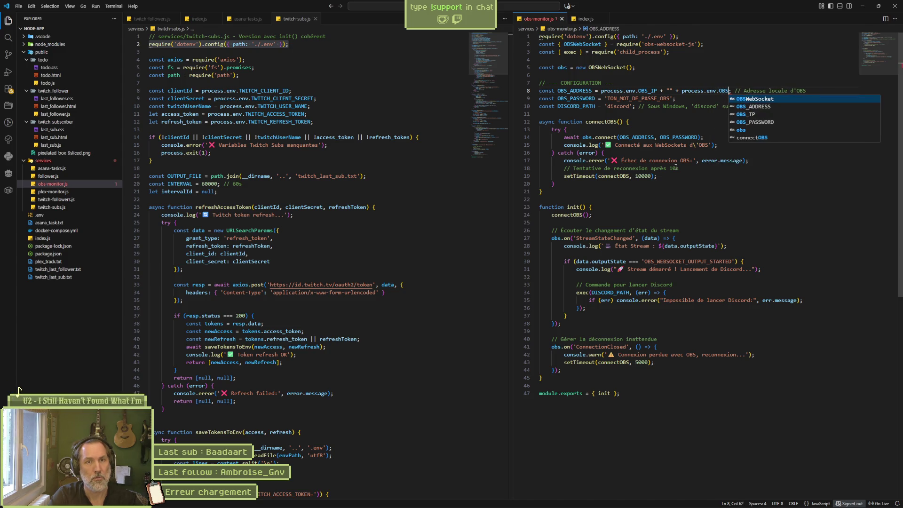
pyautogui.press('BackSpace')
pyautogui.write('_PORT')
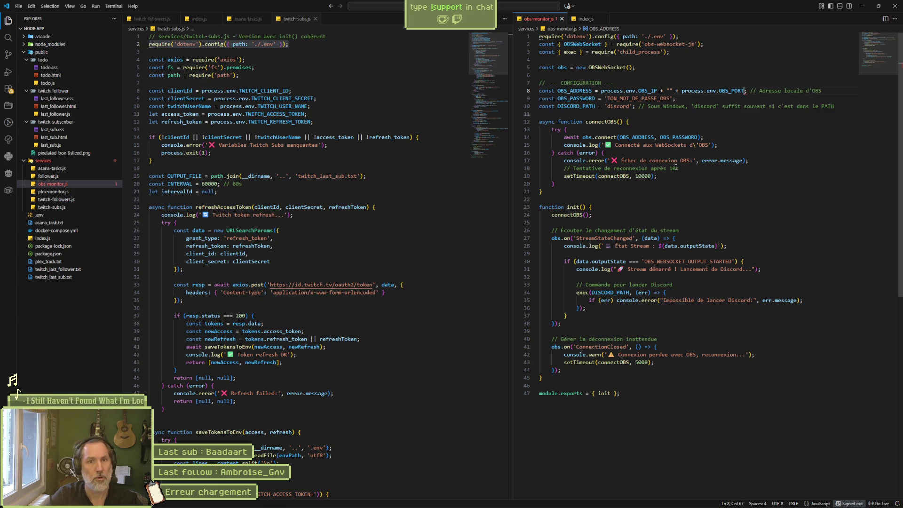
pyautogui.write(':')
# Step: Replace the hard-coded password with process.env.OBS_PASSWORD and cut the CONFIGURATION comment line
pyautogui.moveTo(601, 91); pyautogui.dragTo(672, 98)
pyautogui.hotkey('ctrl', 'c')
pyautogui.hotkey('ctrl', 'v')
pyautogui.write('OBS')
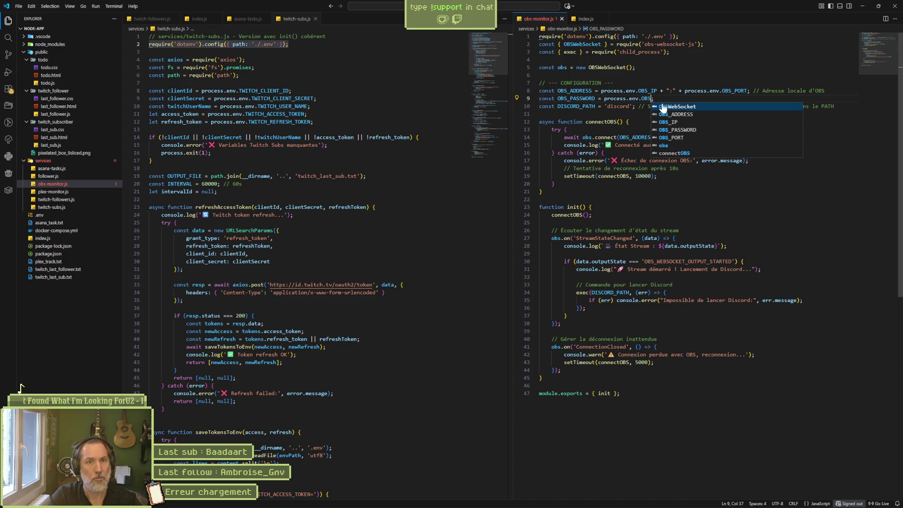
pyautogui.press('Down')
pyautogui.press('Return')
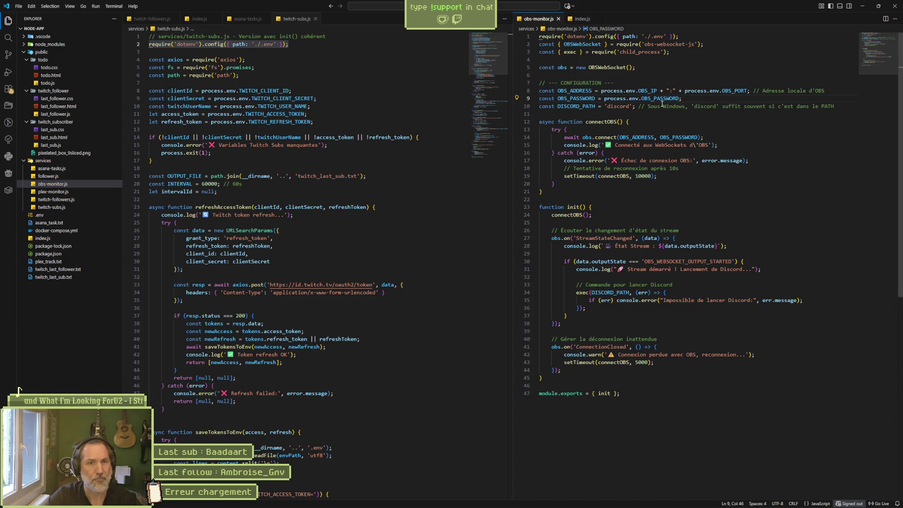
pyautogui.click(617, 108)
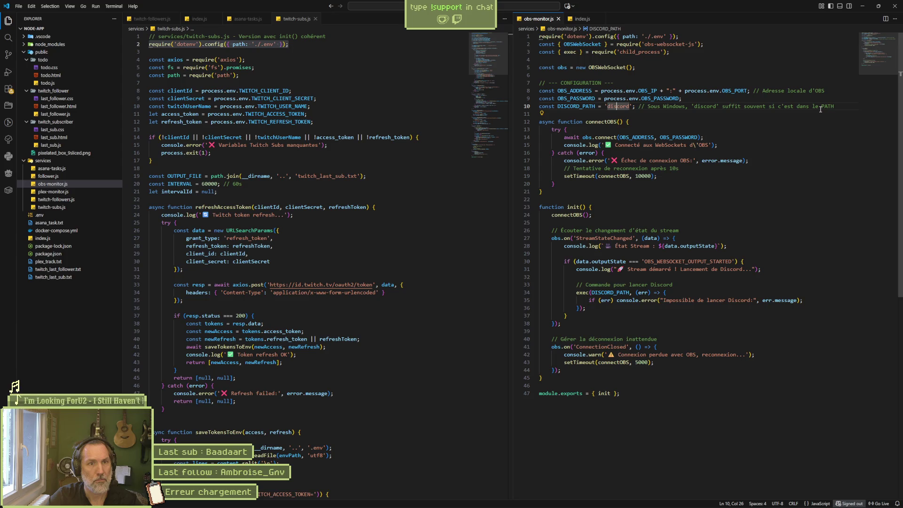
pyautogui.click(651, 83)
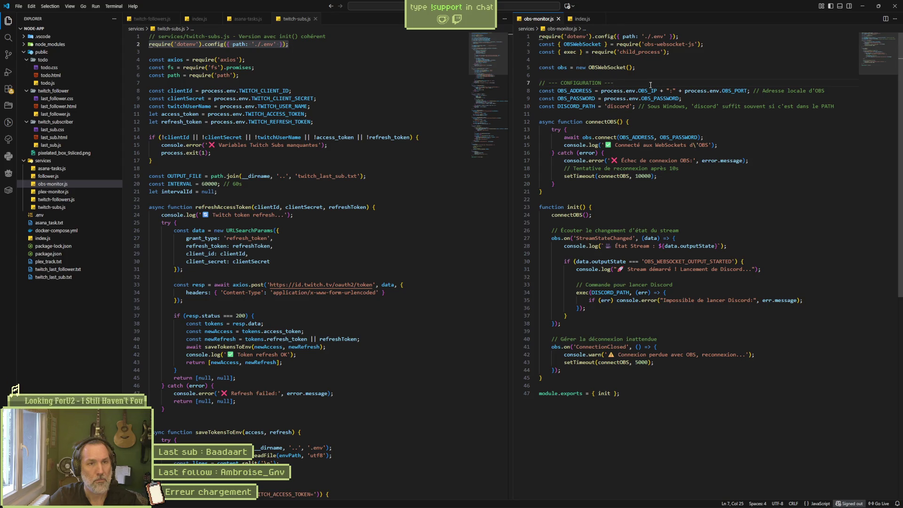
pyautogui.hotkey('ctrl', 'x')
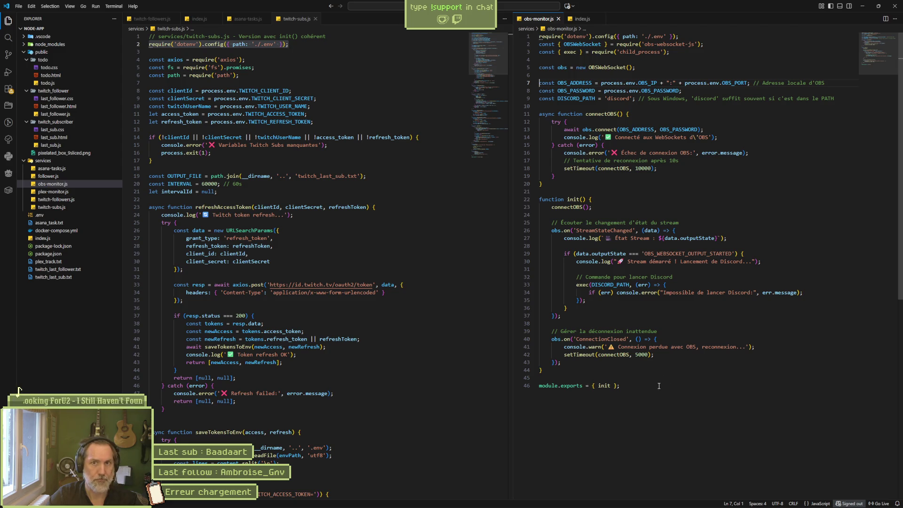
# Step: Open the PowerShell terminal panel below the editors in the node-app folder
pyautogui.click(840, 5)
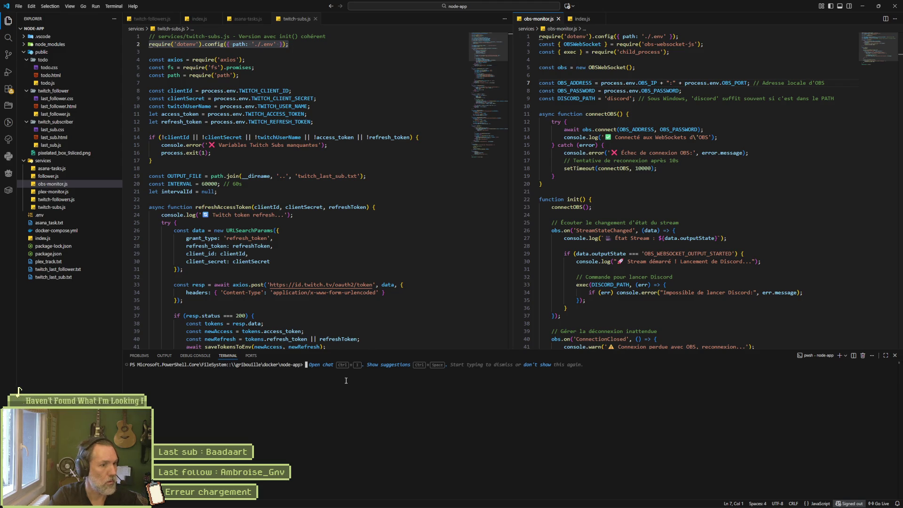
# Step: Run node services/obs-monitor.js in the terminal, correcting typos in the path
pyautogui.write('node ')
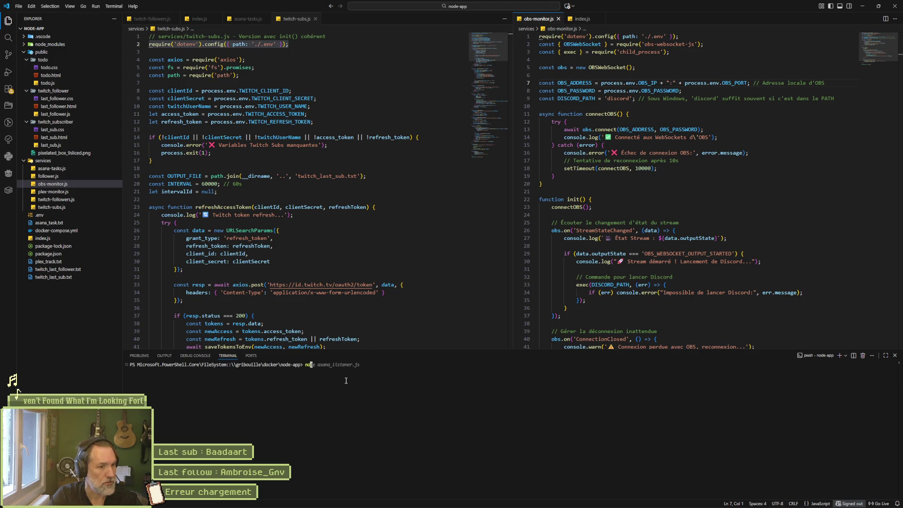
pyautogui.write('services.')
pyautogui.press('BackSpace')
pyautogui.write('/')
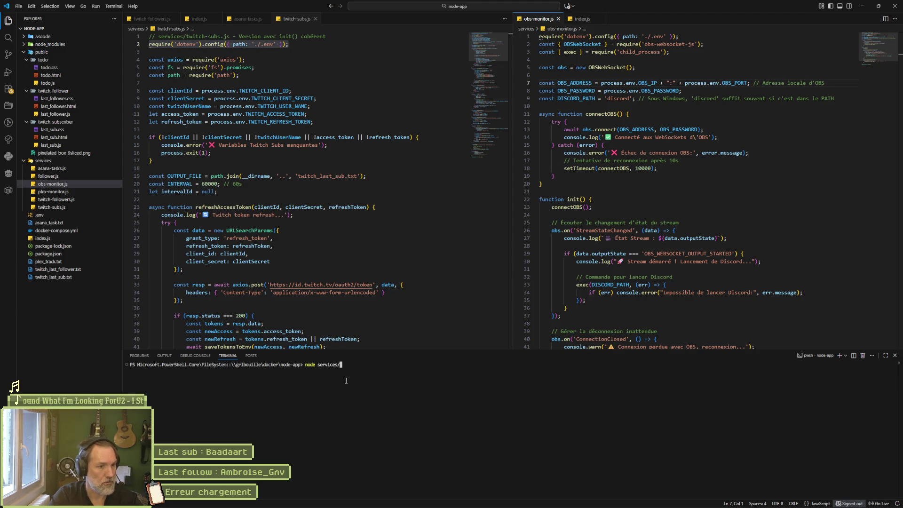
pyautogui.write('obs-')
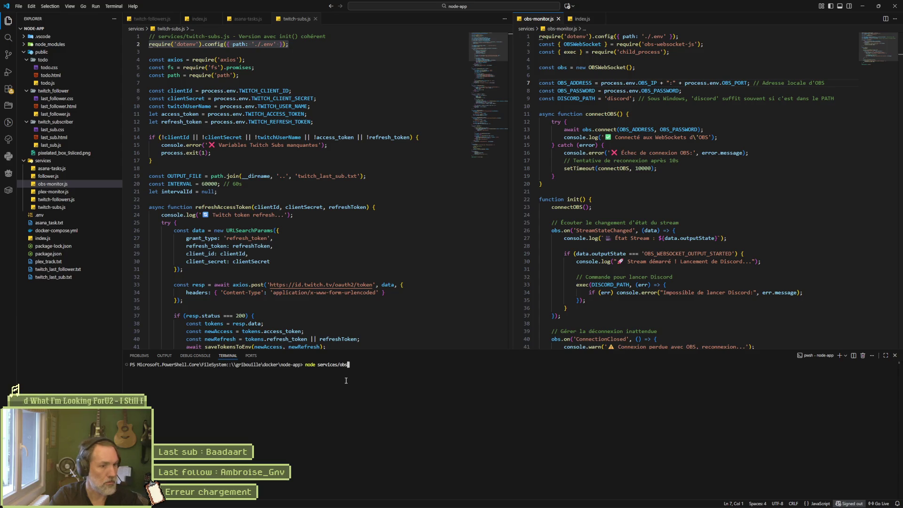
pyautogui.write('montiro')
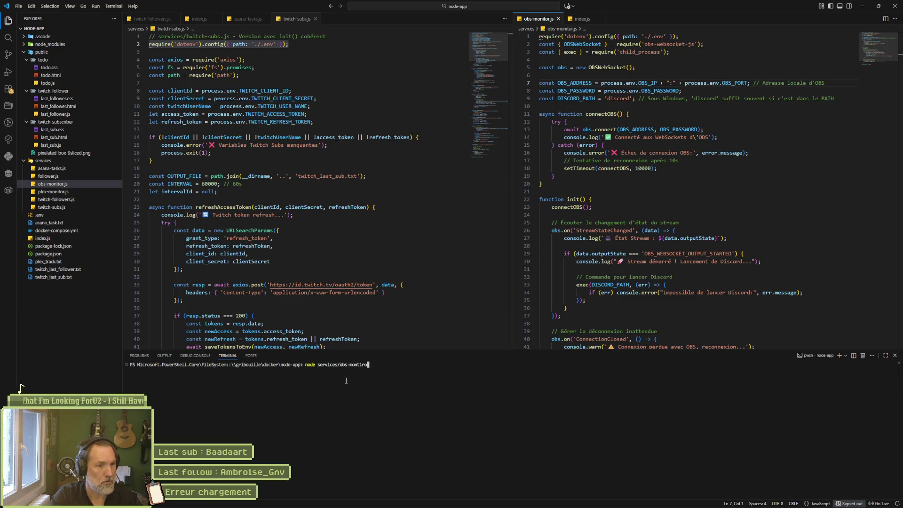
pyautogui.press('BackSpace')
pyautogui.press('BackSpace')
pyautogui.press('BackSpace')
pyautogui.write('itor.js')
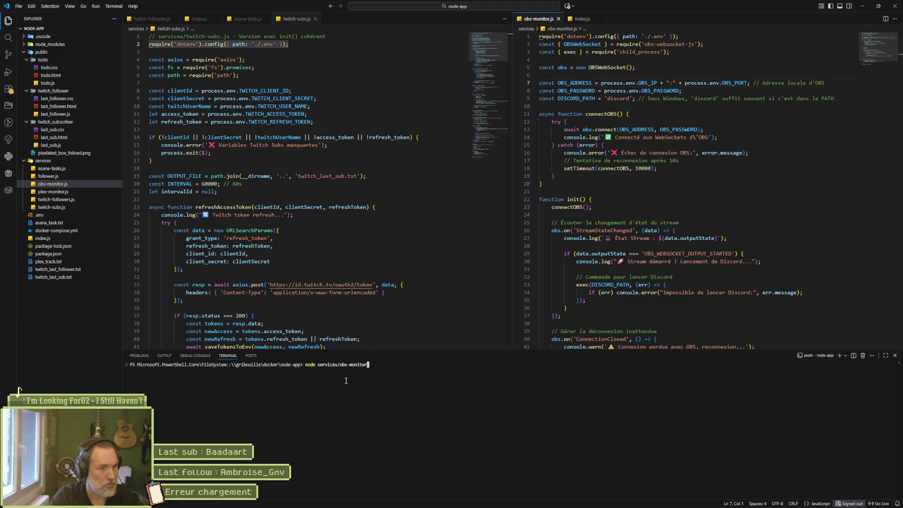
pyautogui.press('Return')
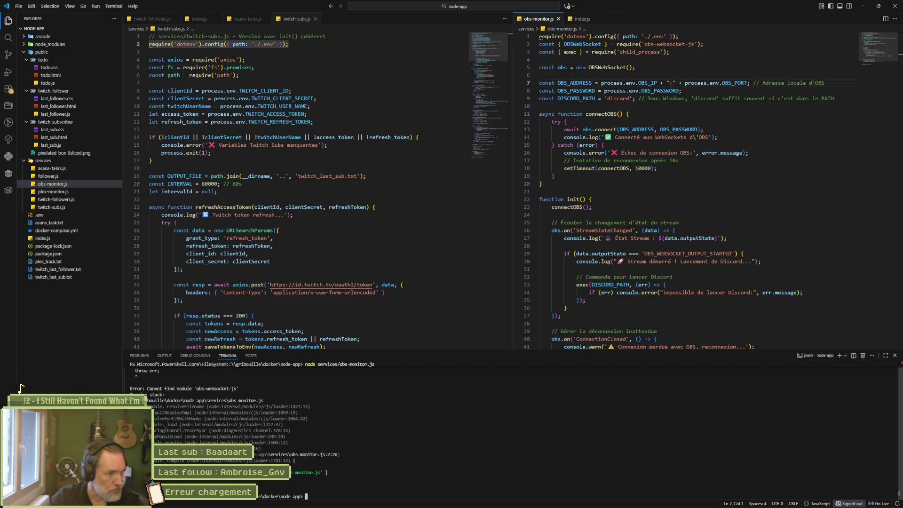
# Step: Copy the Cannot find module 'obs-websocket-js' error, start an npm install obs command, and switch to Gemini
pyautogui.moveTo(471, 461); pyautogui.dragTo(134, 395)
pyautogui.hotkey('ctrl', 'c')
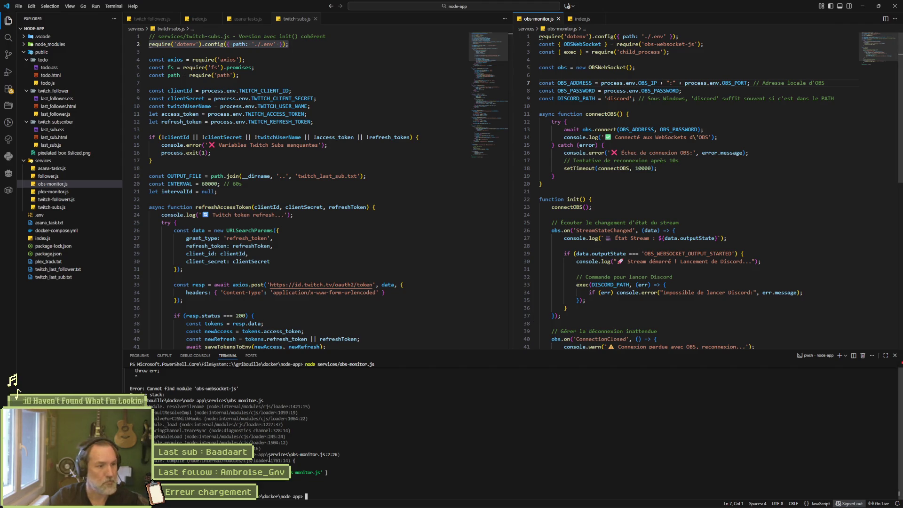
pyautogui.tripleClick(235, 472)
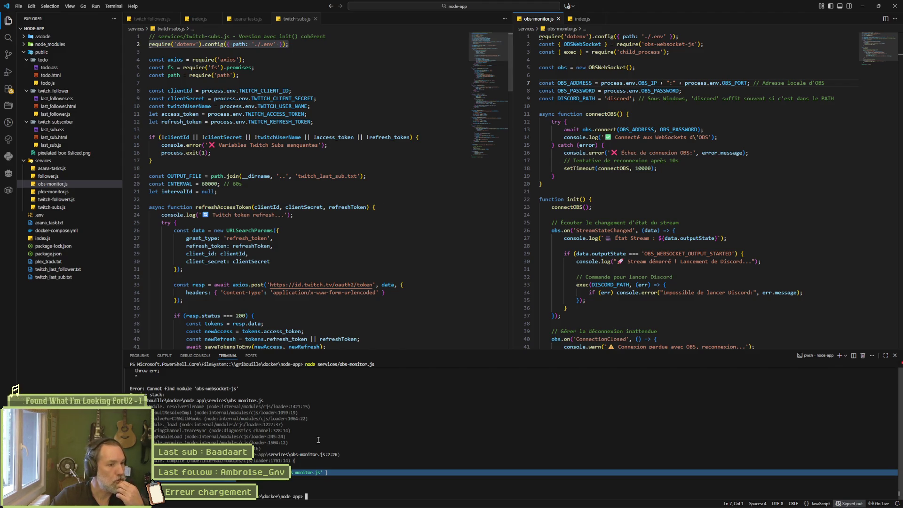
pyautogui.click(384, 471)
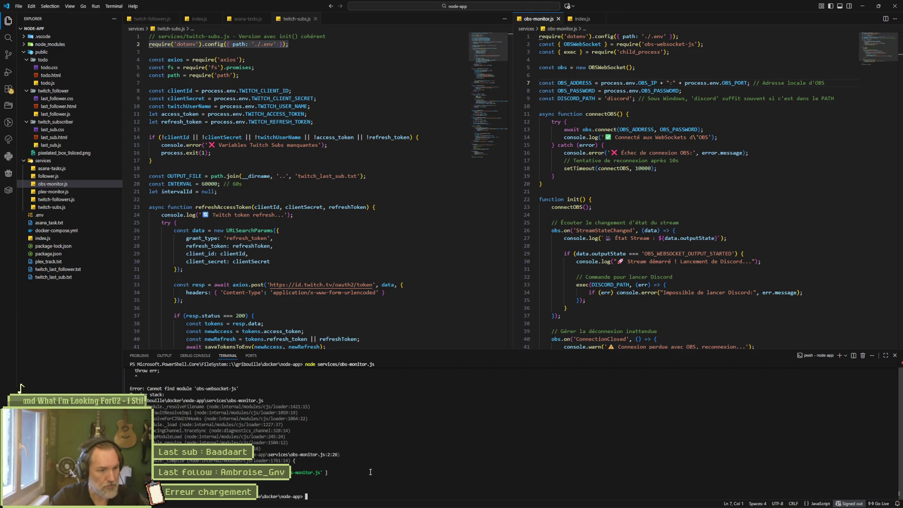
pyautogui.write('npm install obs')
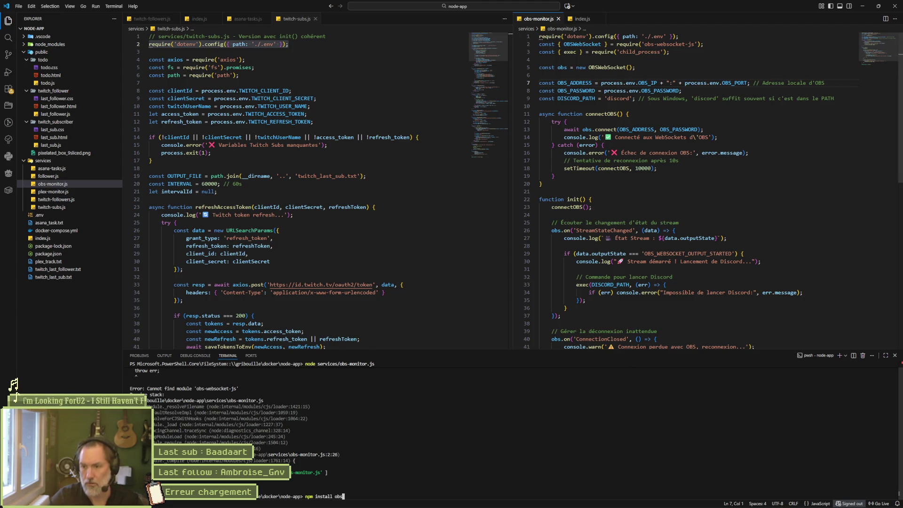
pyautogui.hotkey('alt', 'Tab')
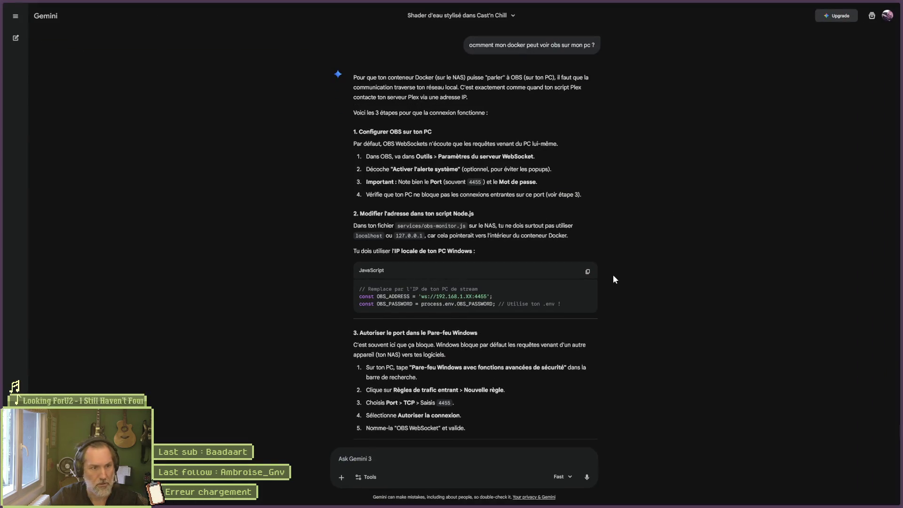
# Step: Find the npm install obs-websocket-js step in Gemini's answer and return to VS Code
pyautogui.scroll(10, 523, 208)
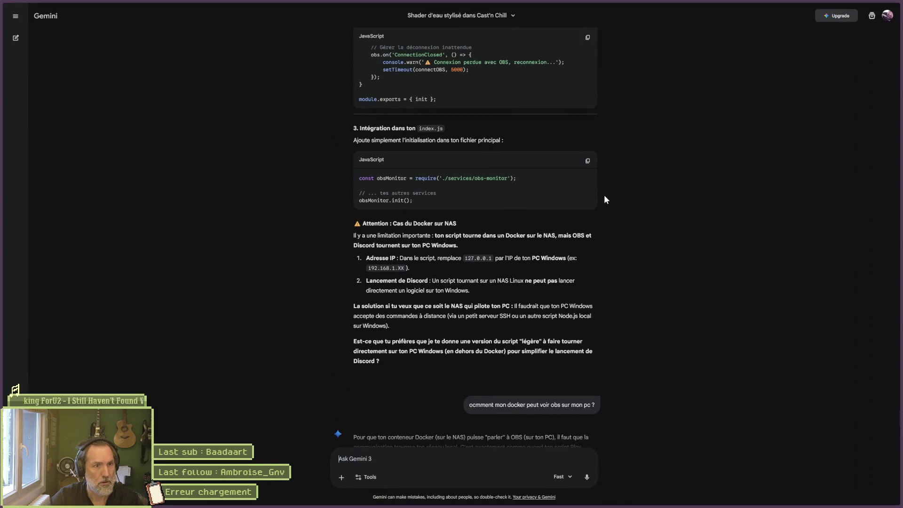
pyautogui.scroll(5, 616, 205)
pyautogui.scroll(-5, 617, 206)
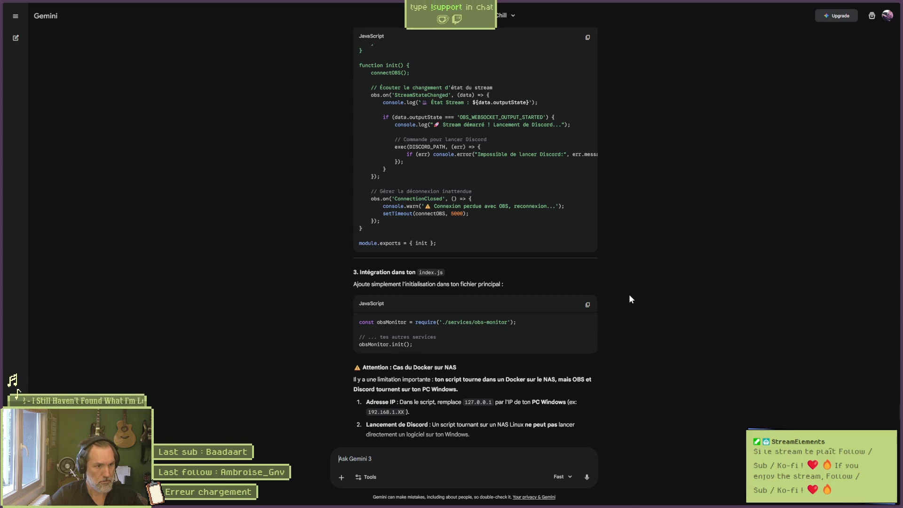
pyautogui.scroll(8, 629, 295)
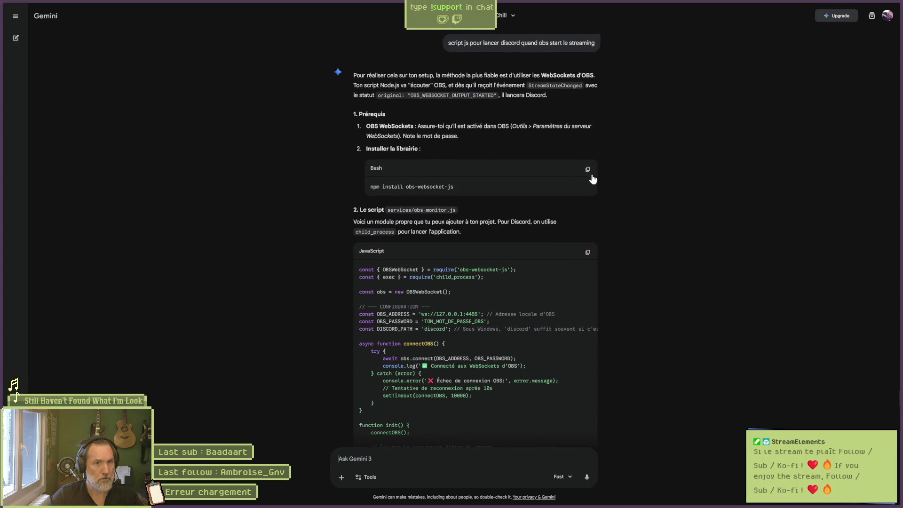
pyautogui.hotkey('alt', 'Tab')
pyautogui.write('npm install obs')
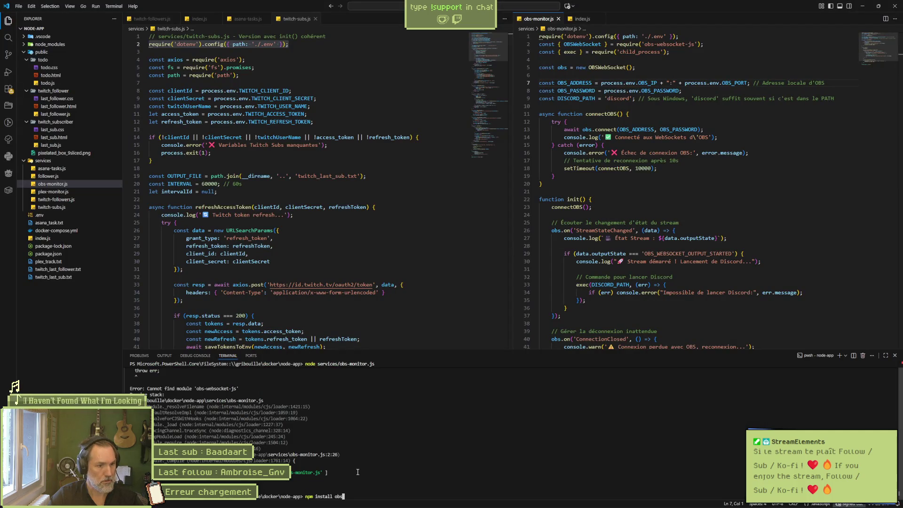
# Step: Install obs-websocket-js with npm in the terminal
pyautogui.press('BackSpace')
pyautogui.write('obs-websocket-js')
pyautogui.press('Return')
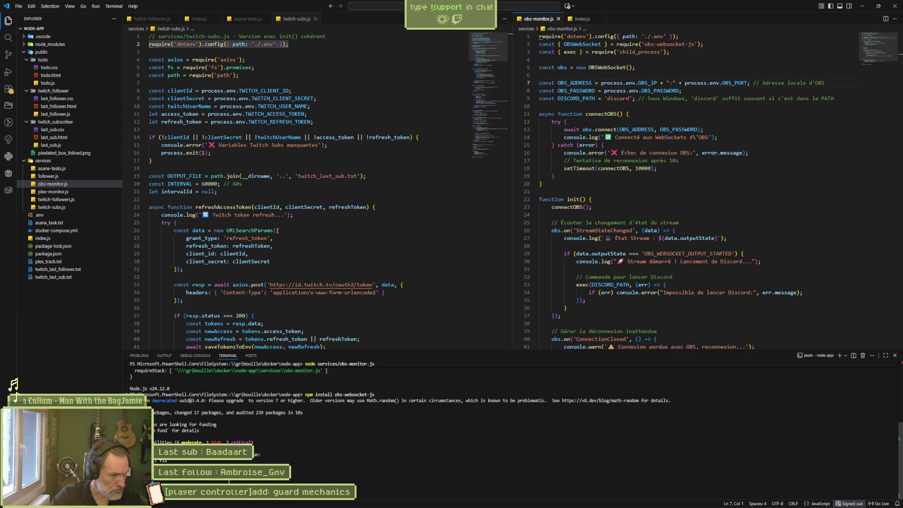
# Step: Review the install output and select the node-gyp error lines from npm audit fix --force
pyautogui.tripleClick(594, 472)
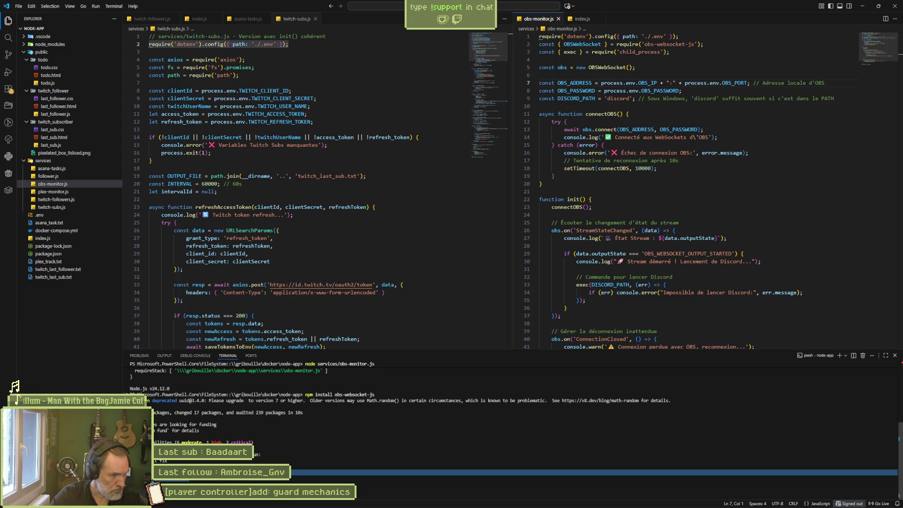
pyautogui.press('Escape')
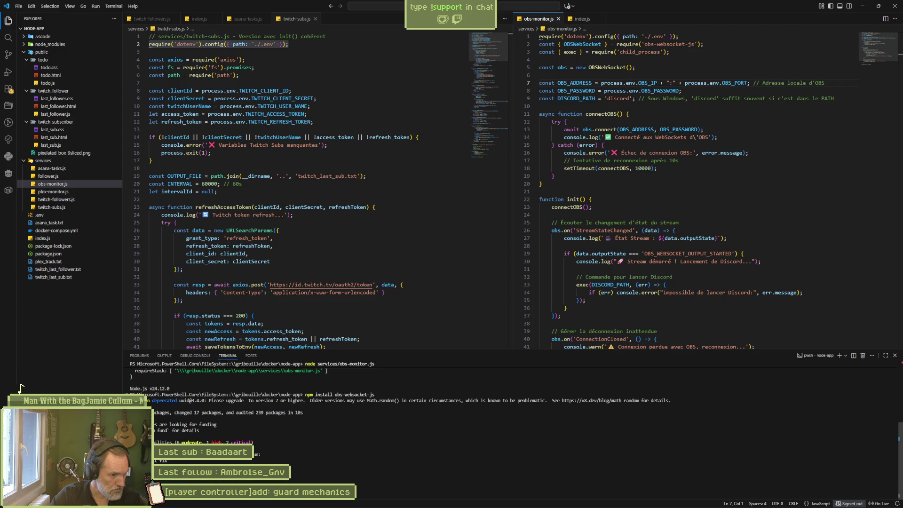
pyautogui.scroll(-1, 358, 496)
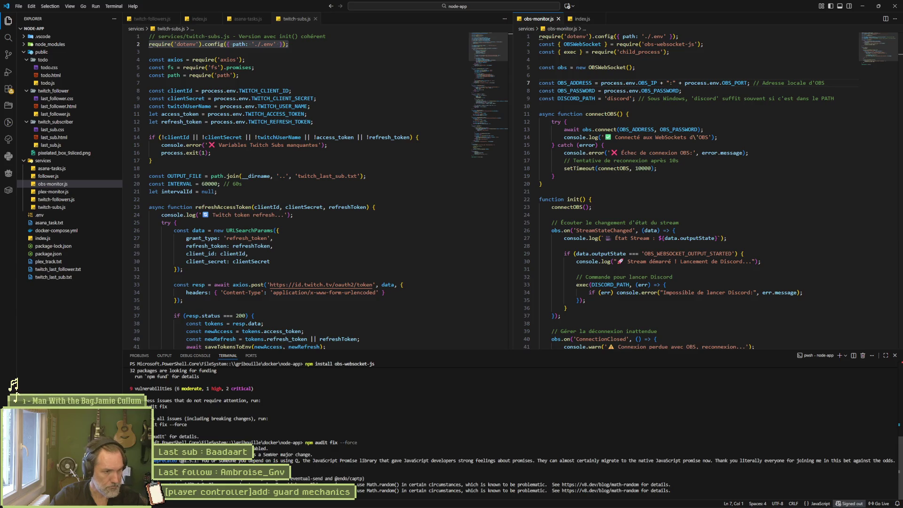
pyautogui.moveTo(263, 391); pyautogui.dragTo(151, 390)
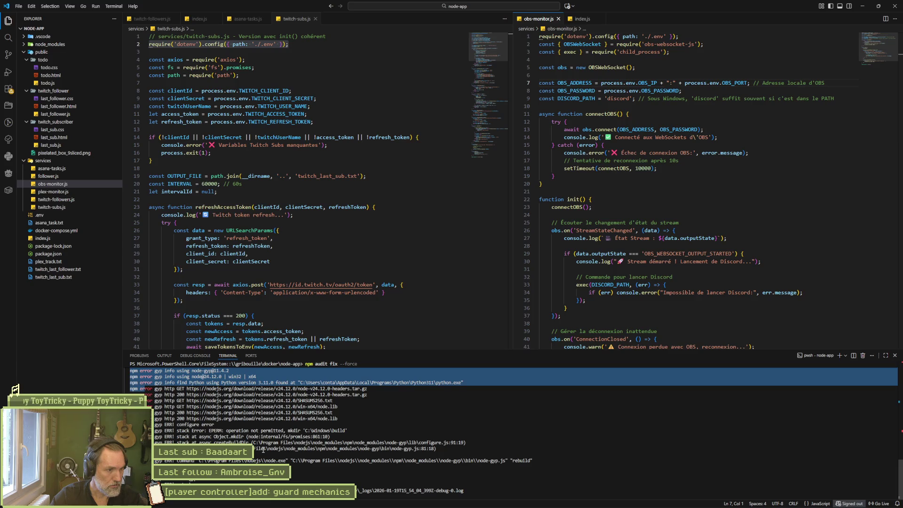
# Step: Expand node_modules in the Explorer to confirm obs-websocket-js is installed, then collapse it
pyautogui.click(309, 424)
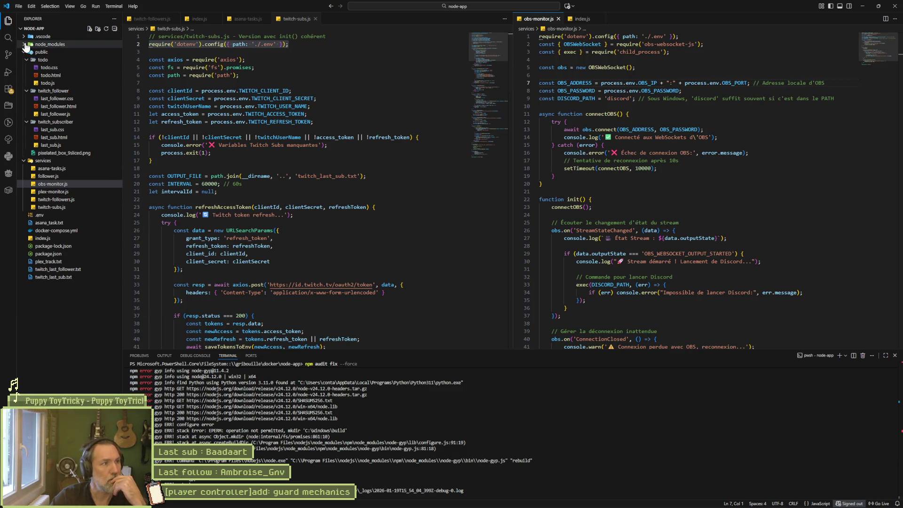
pyautogui.click(24, 44)
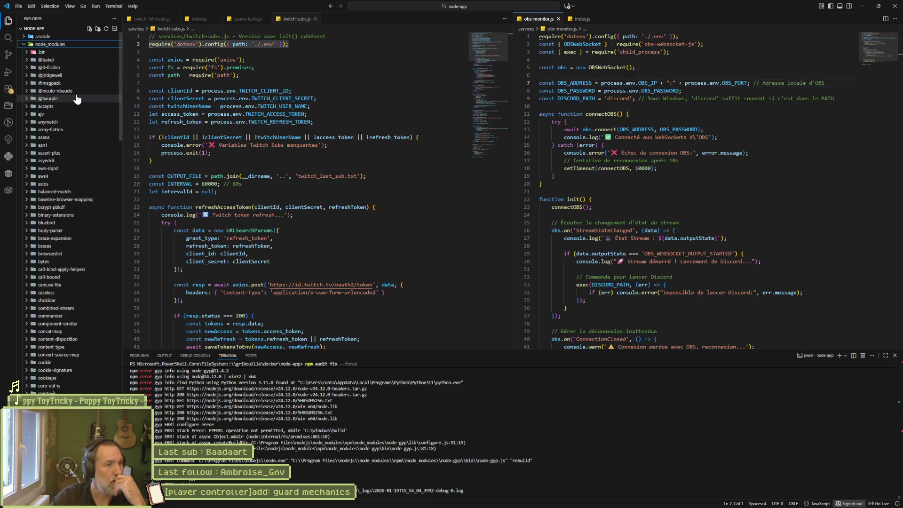
pyautogui.scroll(-5, 61, 367)
pyautogui.scroll(-8, 16, 388)
pyautogui.scroll(-3, 46, 359)
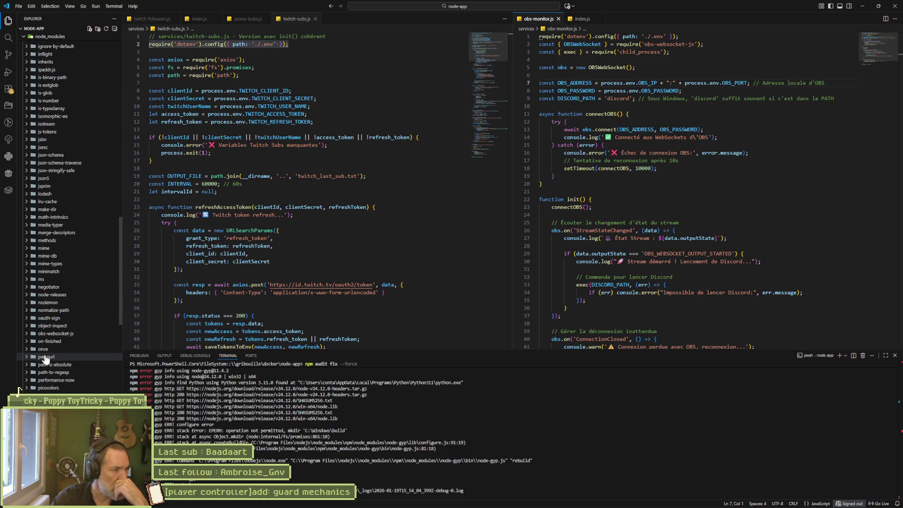
pyautogui.scroll(10, 49, 162)
pyautogui.scroll(5, 49, 161)
pyautogui.click(29, 44)
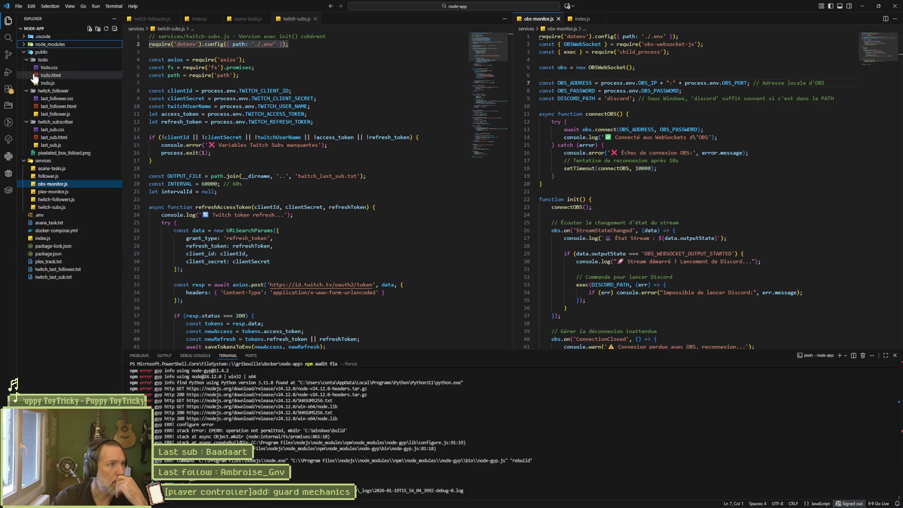
# Step: Run node services/obs-monitor.js again from the terminal
pyautogui.click(565, 459)
pyautogui.write('node services/obs-monitor.js')
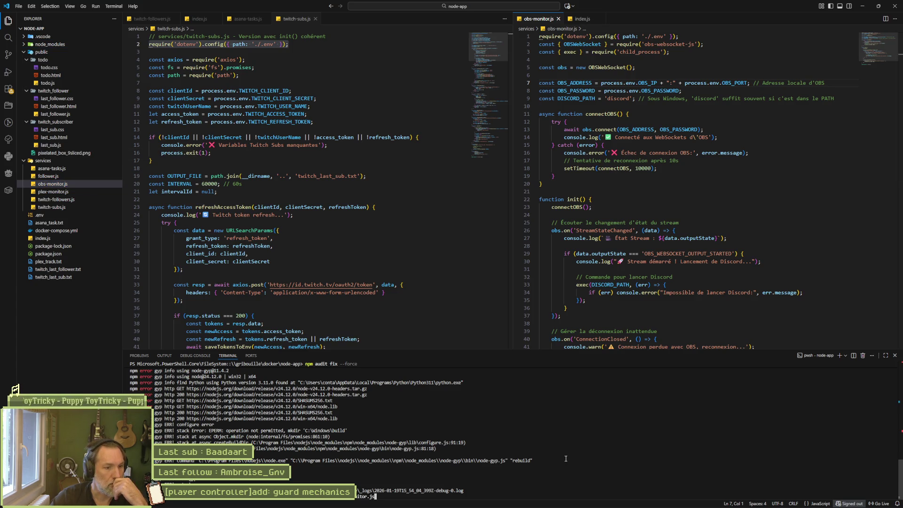
pyautogui.press('Return')
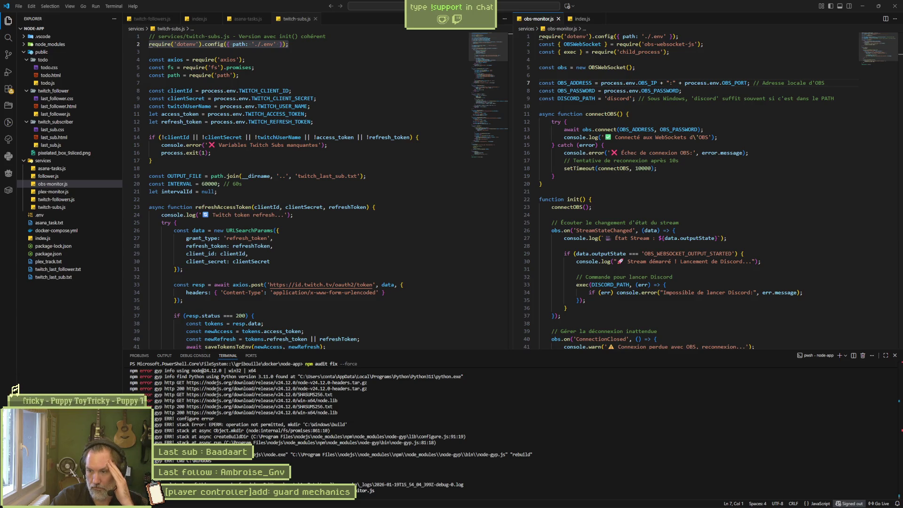
pyautogui.hotkey('alt', 'Tab')
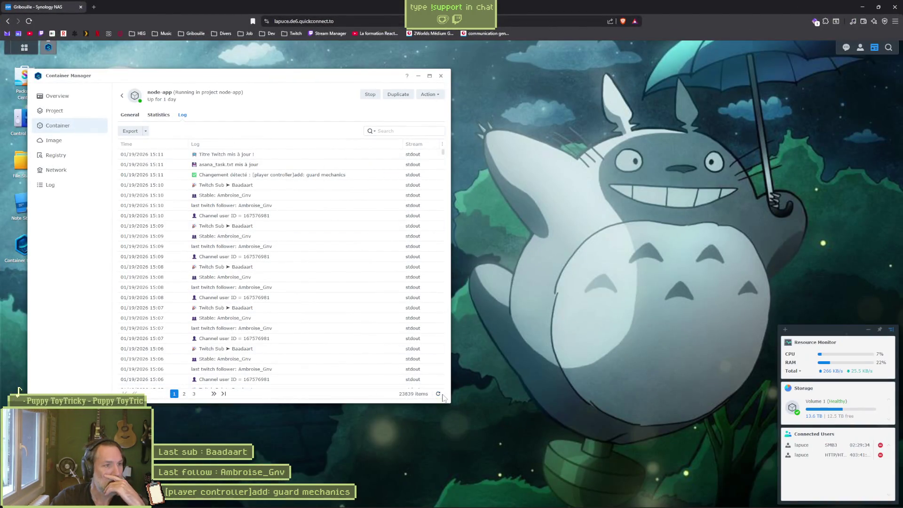
# Step: Refresh the node-app container log to read the Invalid URL 192.168.1.33:4455 errors, then move the browser aside
pyautogui.click(439, 394)
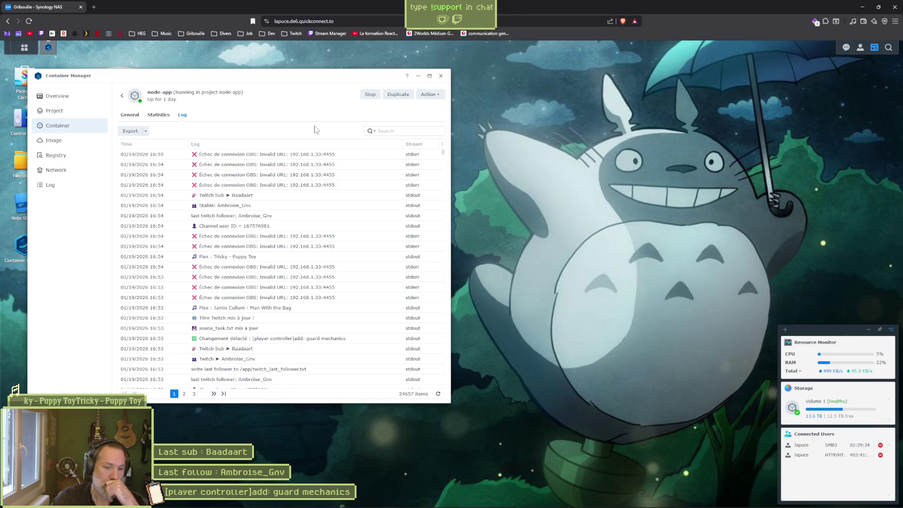
pyautogui.moveTo(668, 21)
pyautogui.mouseDown()
pyautogui.moveTo(776, 47)
pyautogui.moveTo(902, 47)
pyautogui.mouseUp()
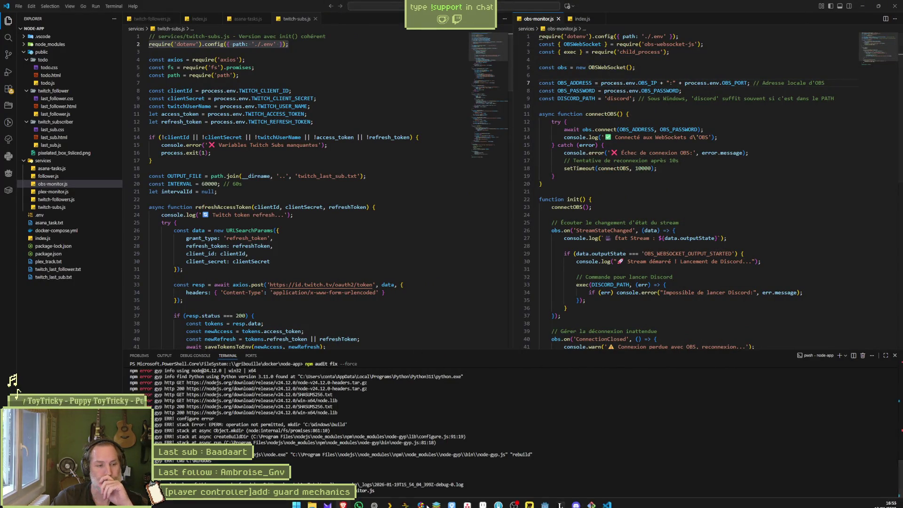
pyautogui.click(374, 499)
# Step: Tell Gemini OBS is at 192.168.1.33:4455 and Docker at 172.28.0.2 on Synology 192.168.1.224
pyautogui.click(451, 450)
pyautogui.write('mon pc ets en')
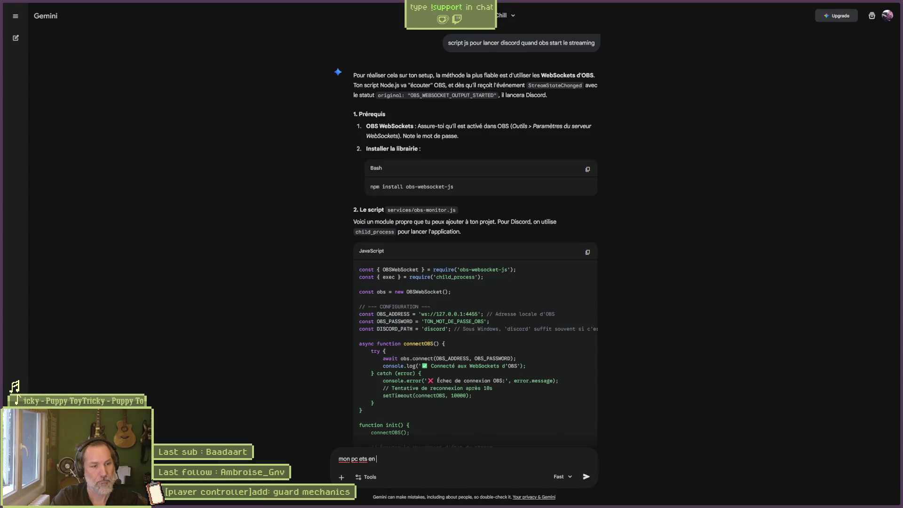
pyautogui.press('BackSpace')
pyautogui.press('BackSpace')
pyautogui.press('BackSpace')
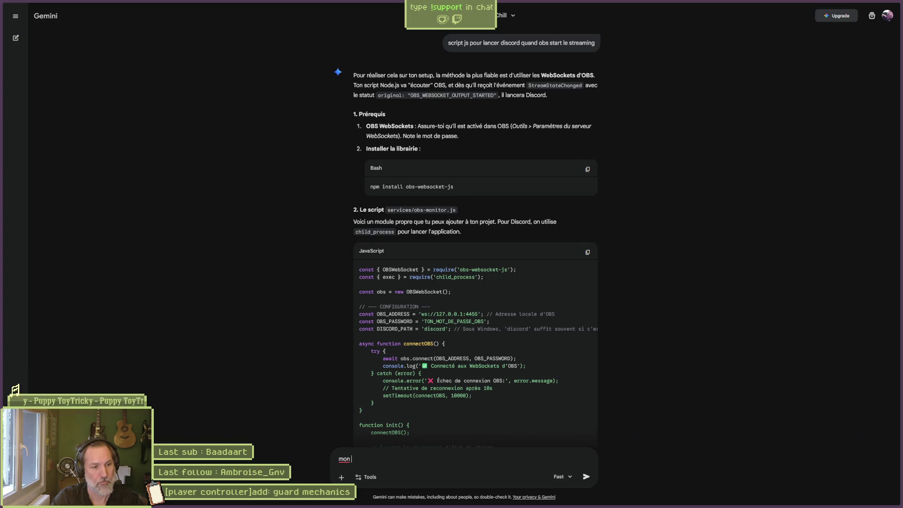
pyautogui.press('BackSpace')
pyautogui.press('BackSpace')
pyautogui.press('BackSpace')
pyautogui.write('obs est en ')
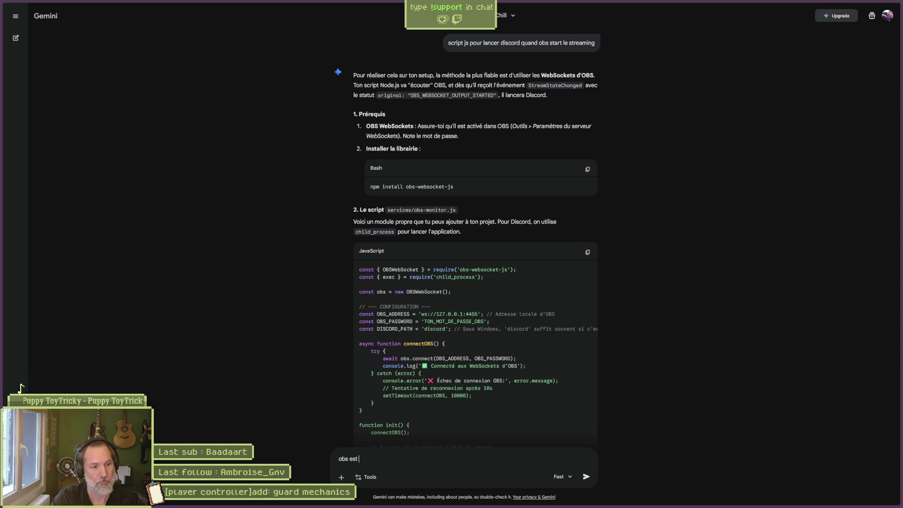
pyautogui.write('192.1')
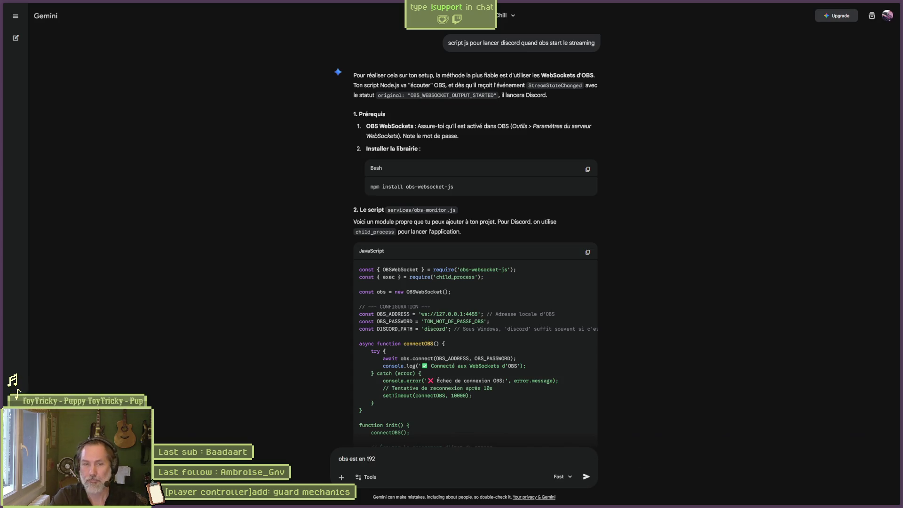
pyautogui.write('68.1.33:')
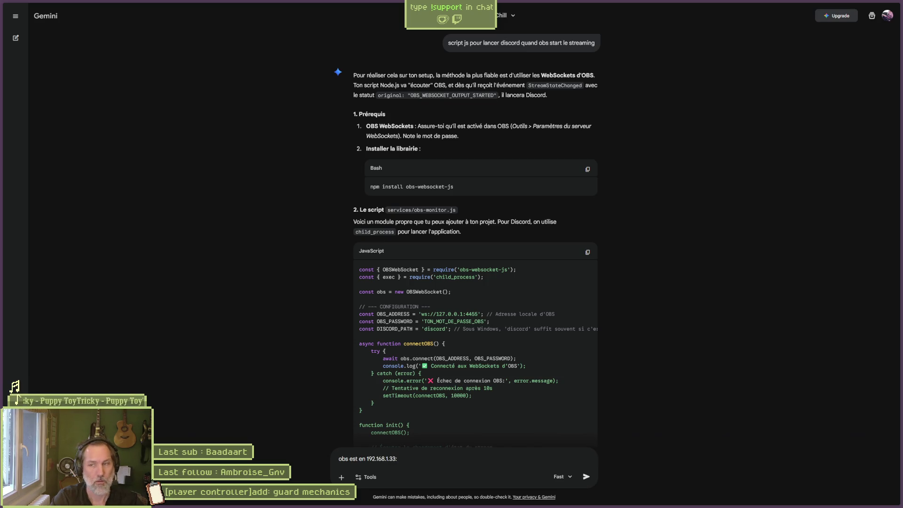
pyautogui.write('4455 et mon docker')
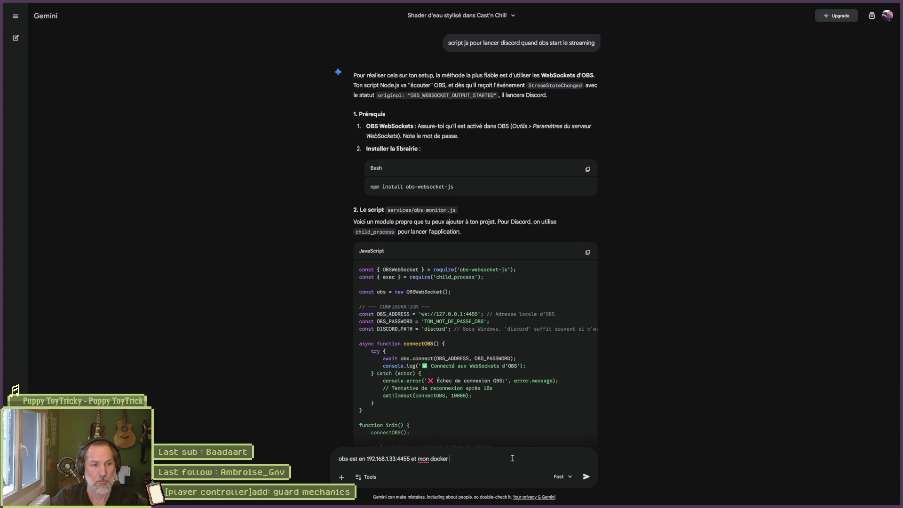
pyautogui.write('172,.')
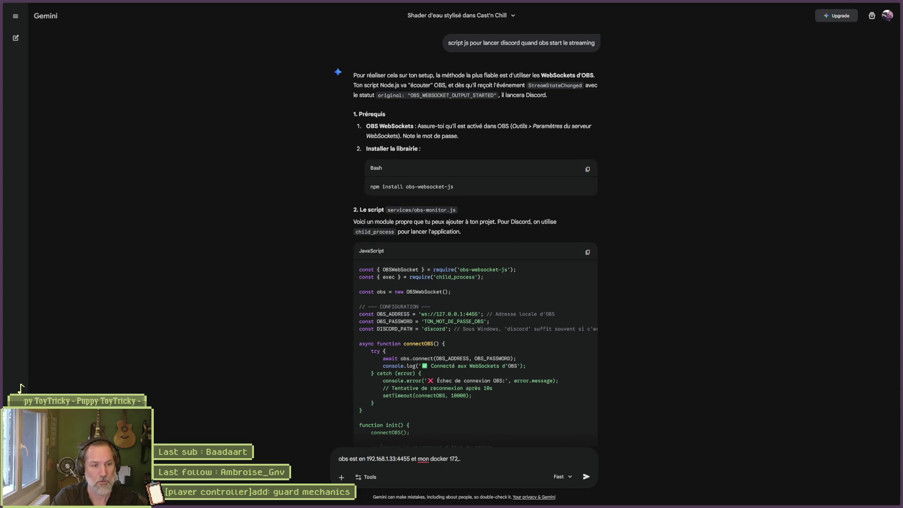
pyautogui.write('28.')
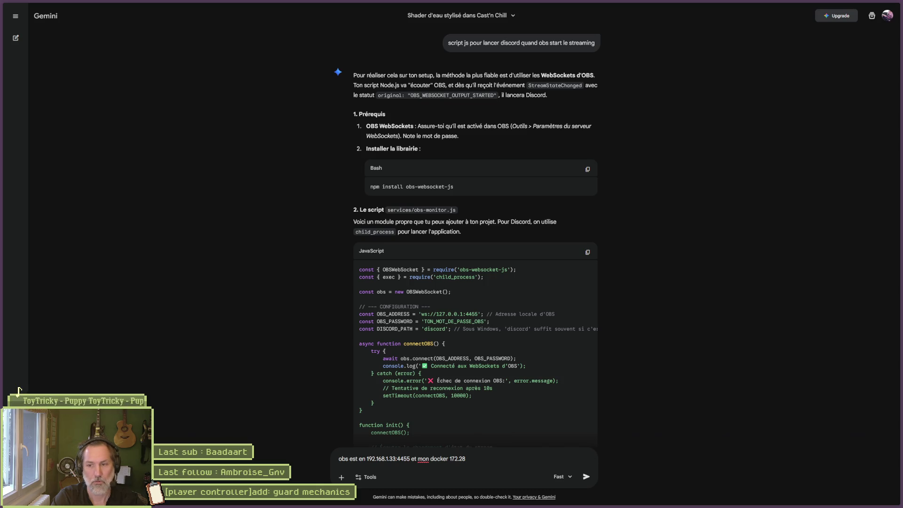
pyautogui.write('2 sur m')
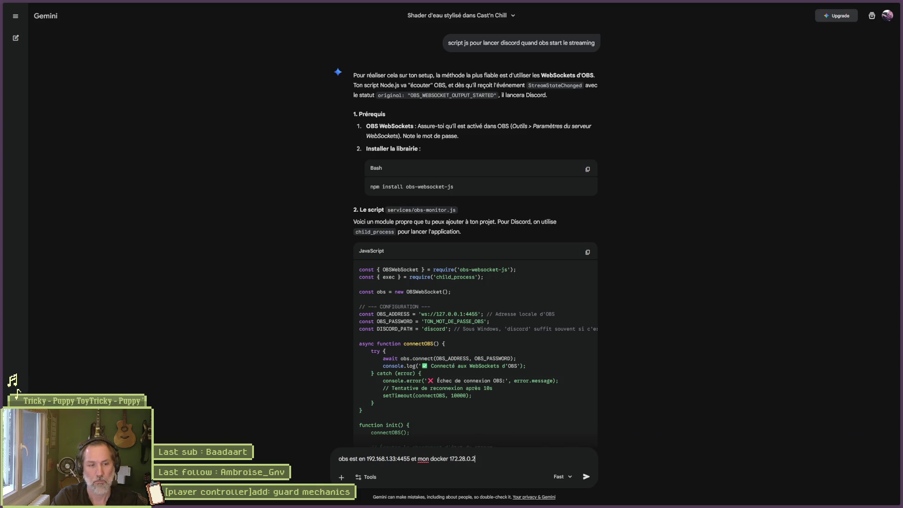
pyautogui.write('on synology')
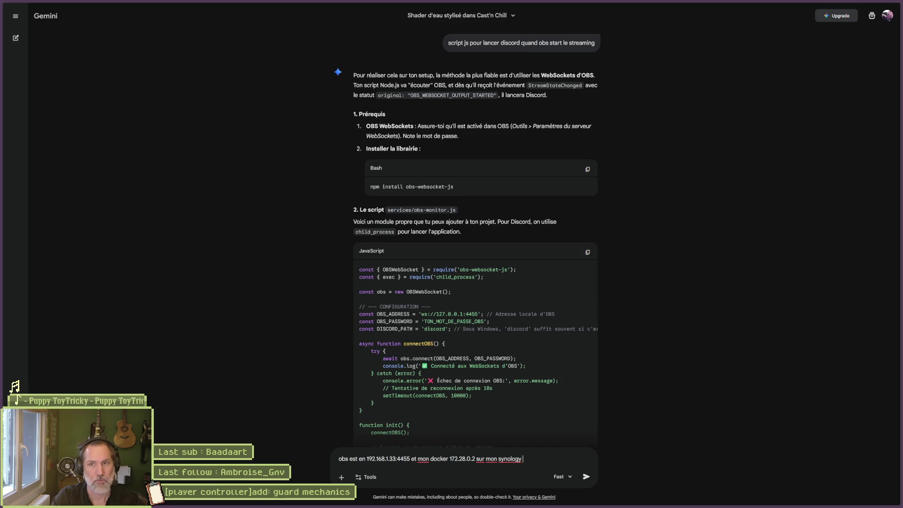
pyautogui.write(' 192.')
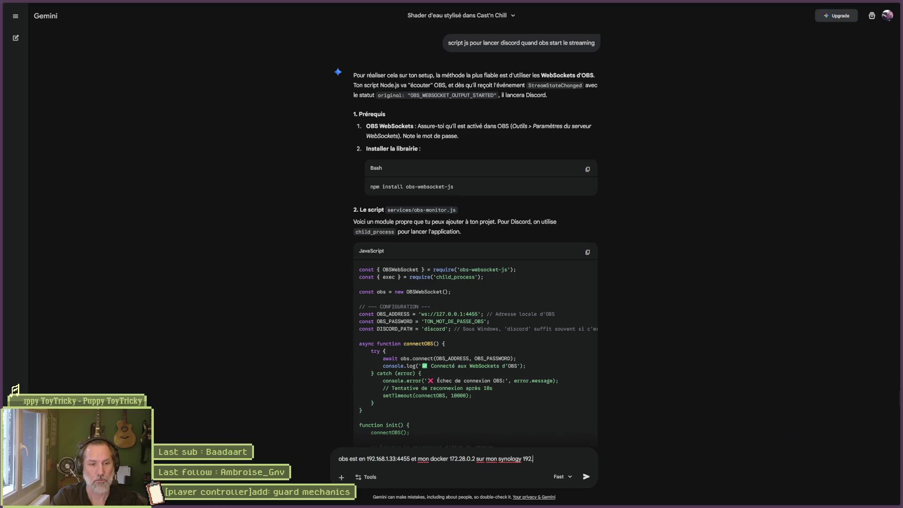
pyautogui.write('24')
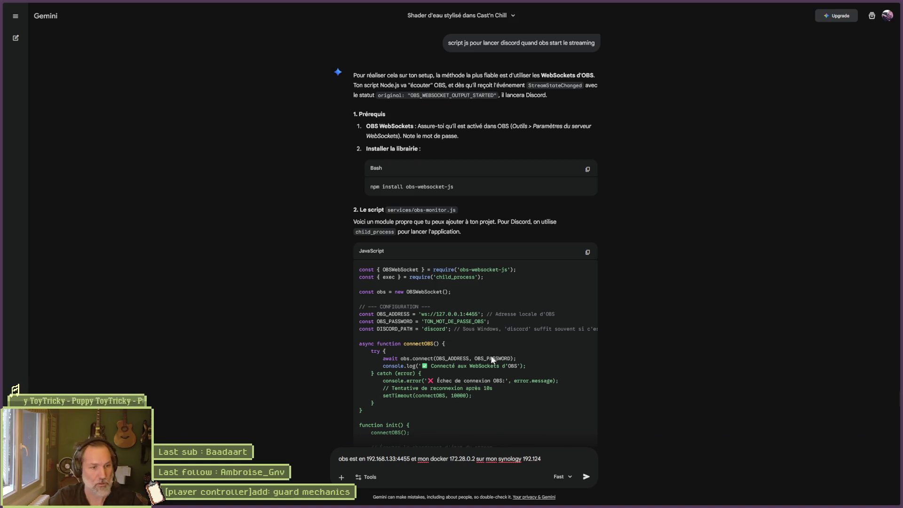
pyautogui.press('BackSpace')
pyautogui.press('BackSpace')
pyautogui.write('68.2')
pyautogui.press('BackSpace')
pyautogui.write('1.224')
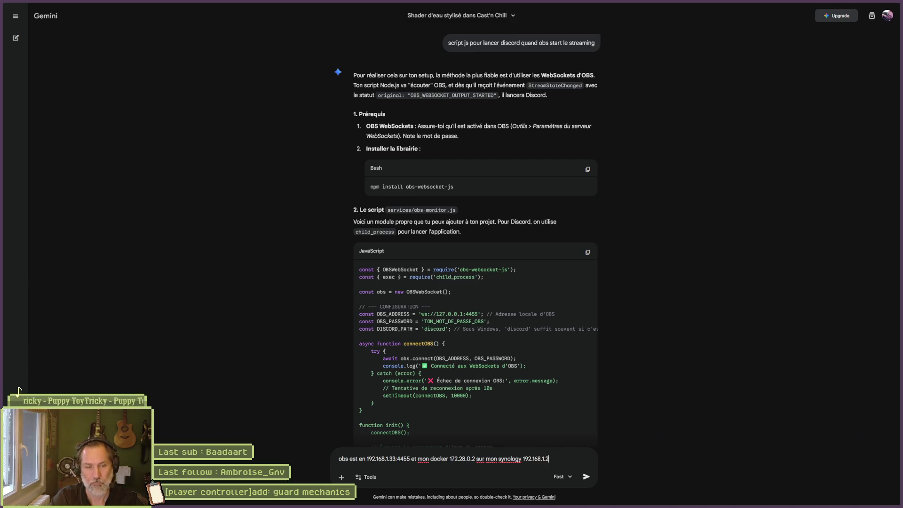
pyautogui.press('Return')
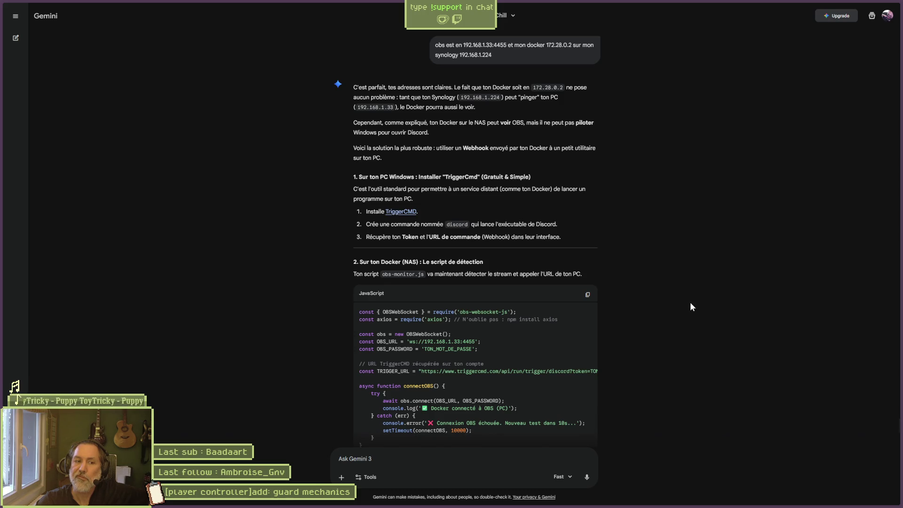
# Step: Exit browser fullscreen once Gemini's TriggerCMD webhook reply with the updated obs-monitor.js has appeared
pyautogui.press('F11')
# Step: Preview follower.js in VS Code's right editor group, then return to the Gemini chat
pyautogui.click(794, 76)
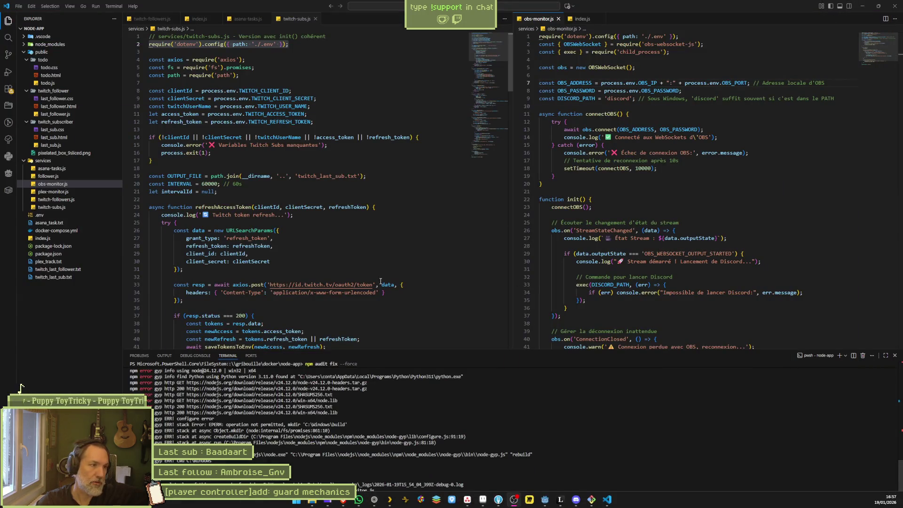
pyautogui.click(62, 177)
pyautogui.click(61, 184)
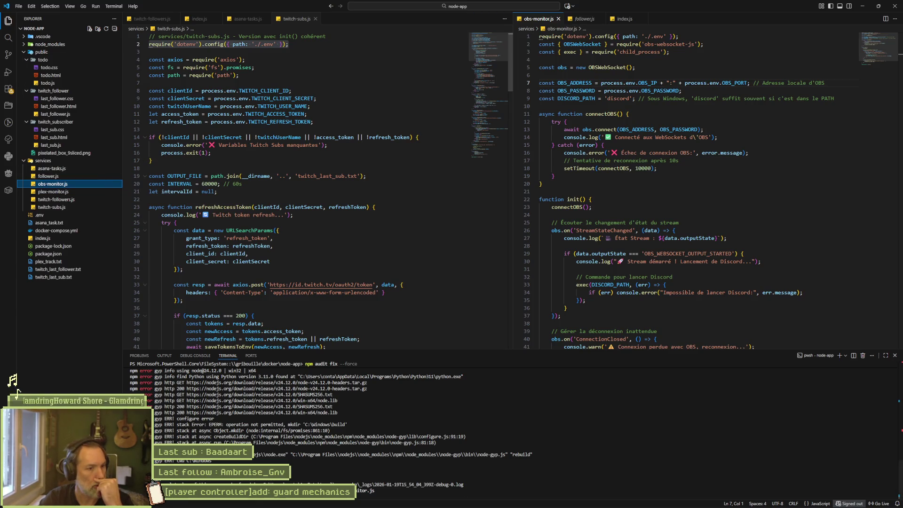
pyautogui.click(402, 459)
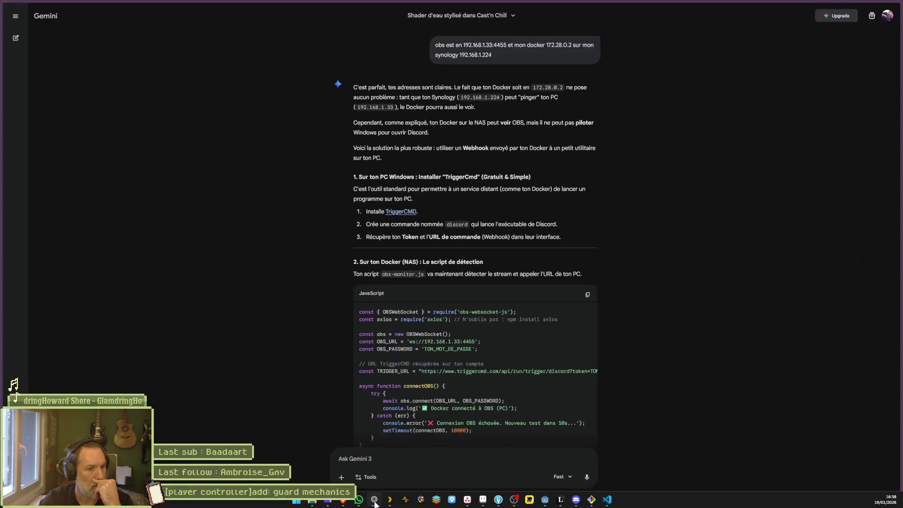
# Step: Ask Gemini whether Discord can run on the Synology and post when OBS starts streaming
pyautogui.write('est/c')
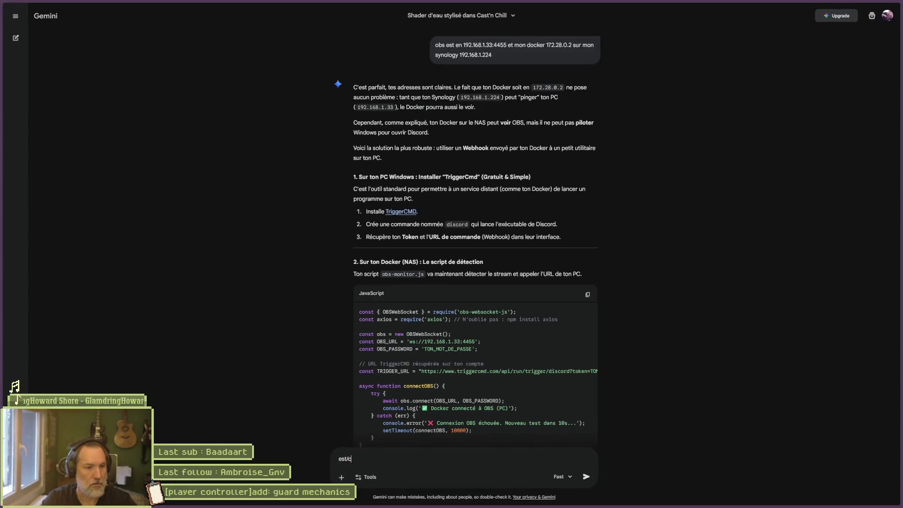
pyautogui.press('BackSpace')
pyautogui.press('BackSpace')
pyautogui.write('-ce que je peu')
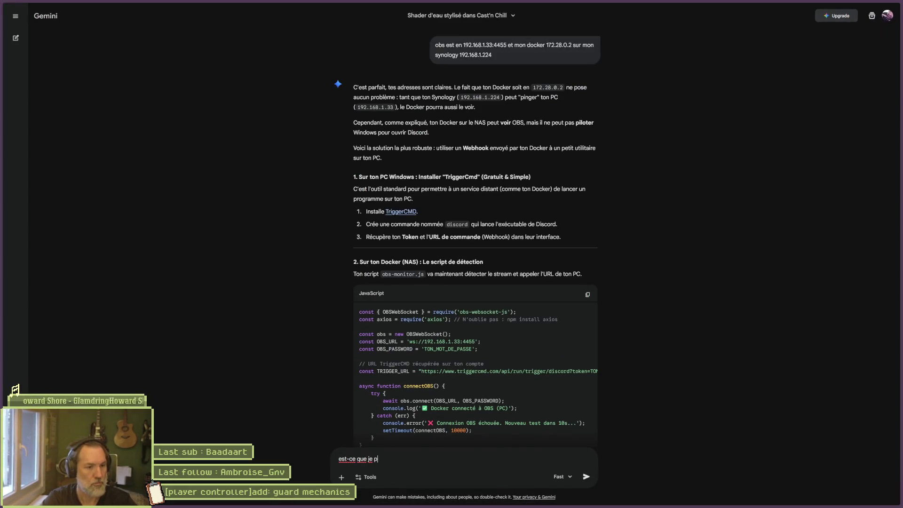
pyautogui.write('x avoi run discord sur synolo')
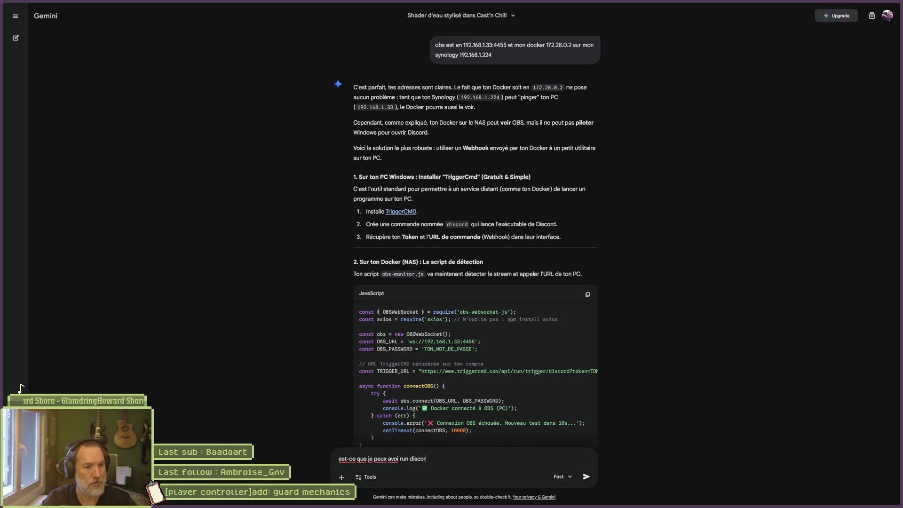
pyautogui.write("gy et qu'il envoie un message quand obs st")
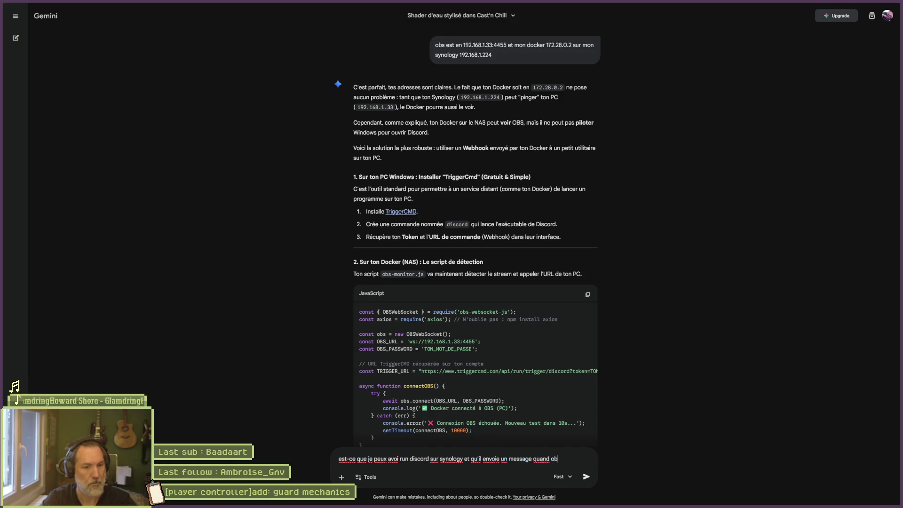
pyautogui.write('art le stre')
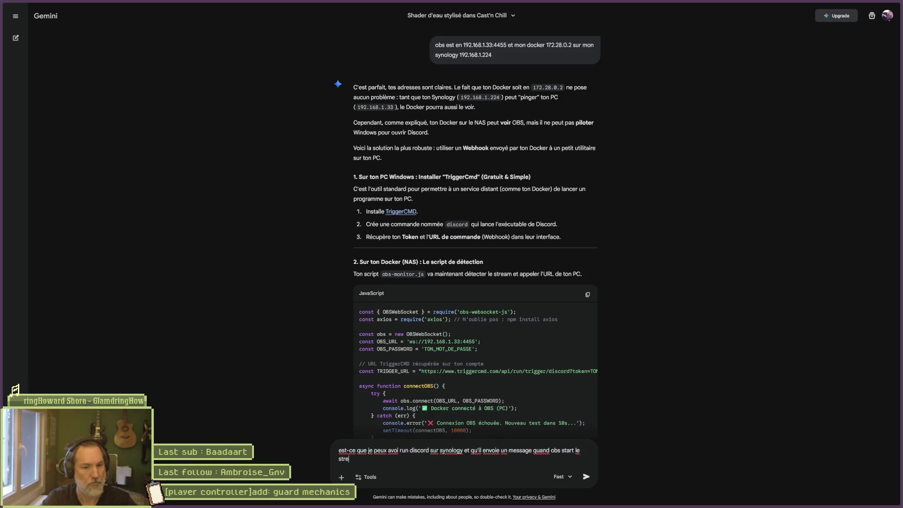
pyautogui.press('Return')
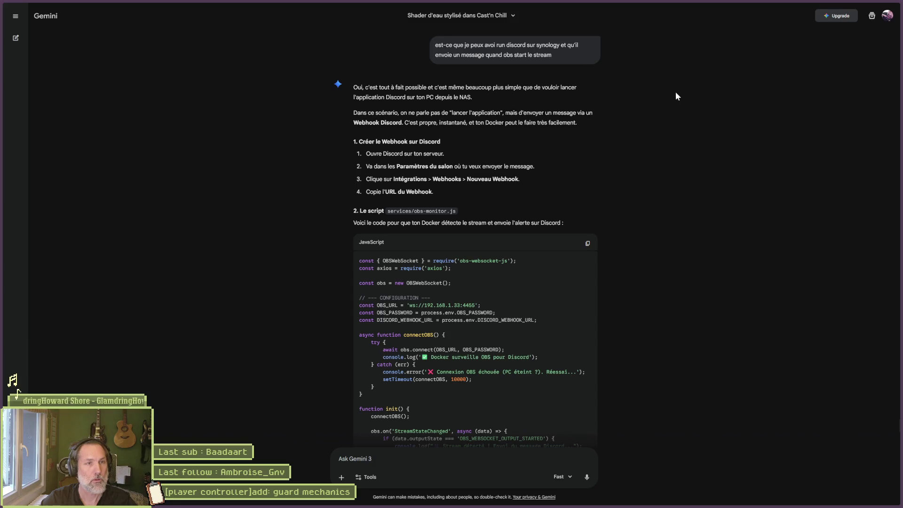
# Step: Open the Synology QuickConnect address from the clipboard in a new tab
pyautogui.hotkey('ctrl', 't')
pyautogui.press('Down')
pyautogui.press('Return')
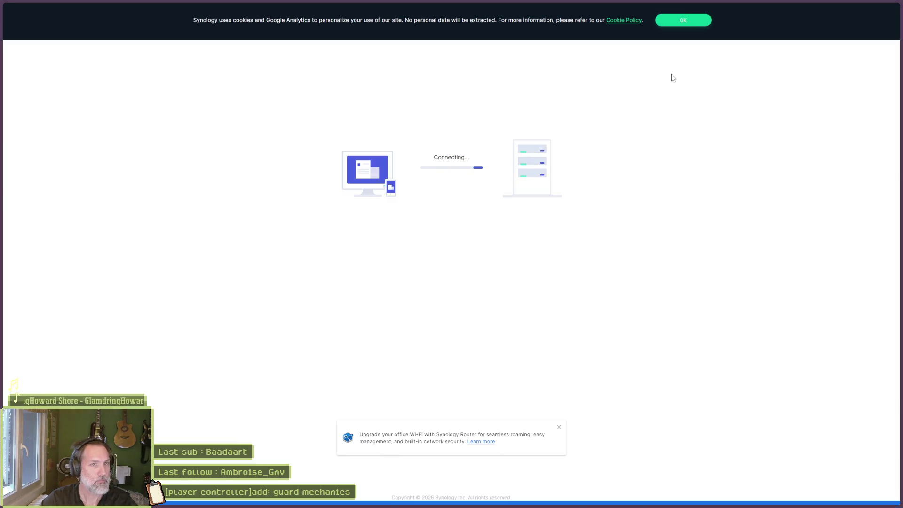
# Step: Glance at VS Code while the DSM sign-in processes, then return to the browser address bar
pyautogui.hotkey('alt', 'Tab')
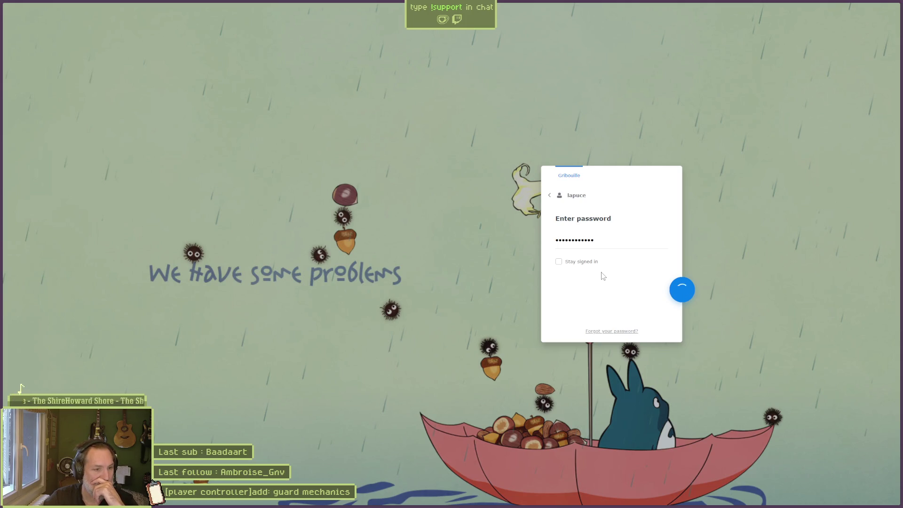
pyautogui.hotkey('ctrl', 'l')
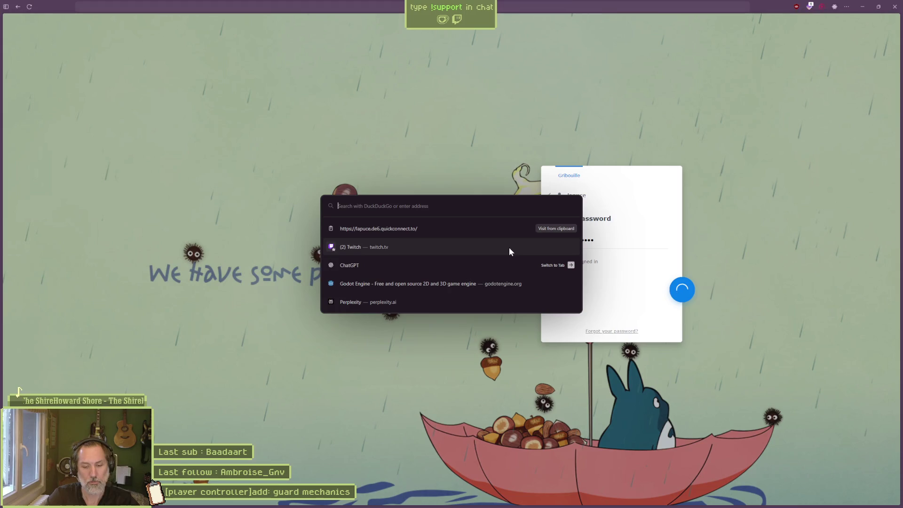
# Step: Search the web for 'discord synology' and open the SYNOLOGY Discord server invite
pyautogui.write('do')
pyautogui.write('iscord synol')
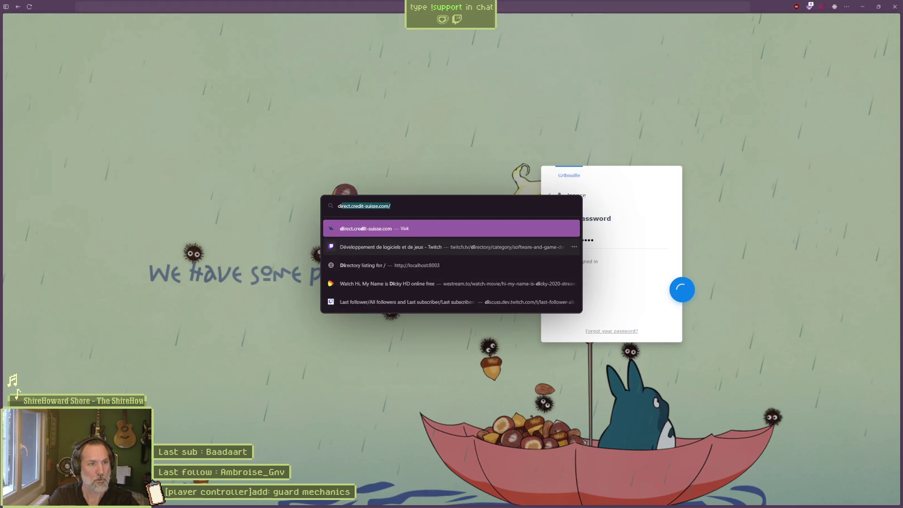
pyautogui.write('ogy')
pyautogui.press('Return')
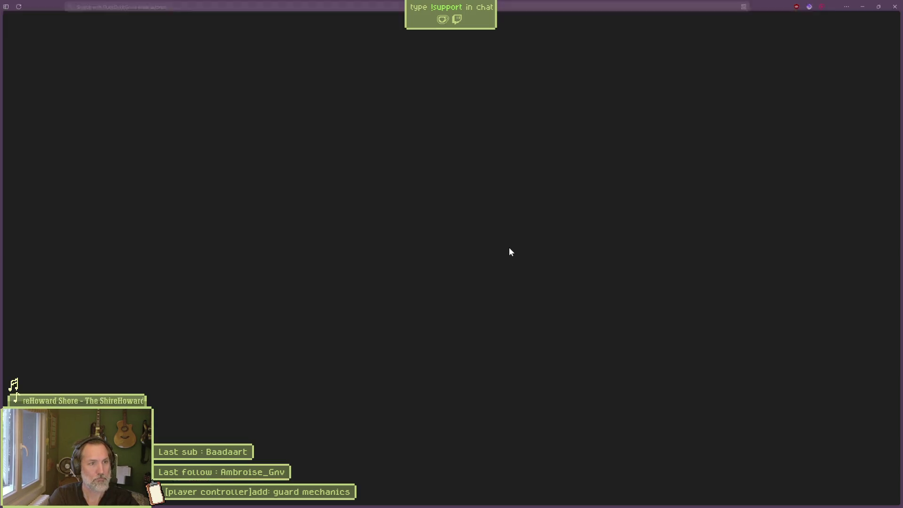
pyautogui.click(127, 82)
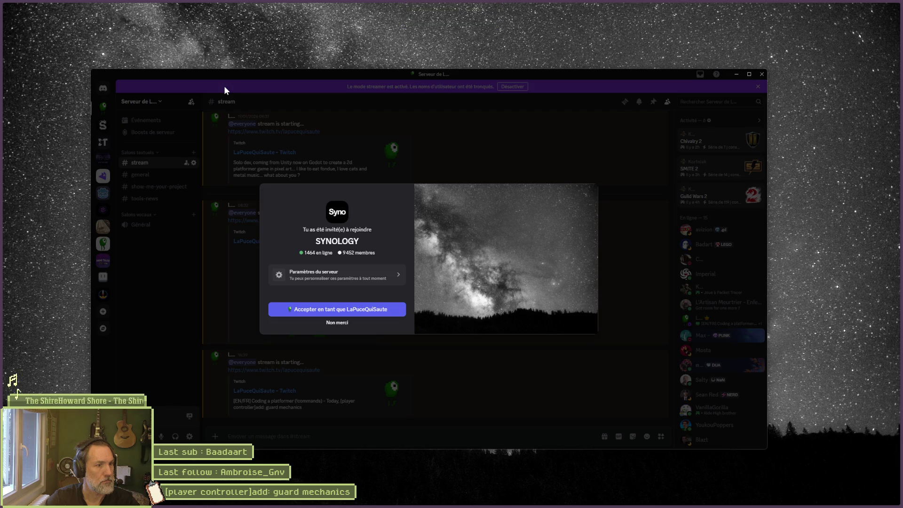
# Step: Dismiss the SYNOLOGY server invitation and close the Discord launch tab
pyautogui.click(557, 126)
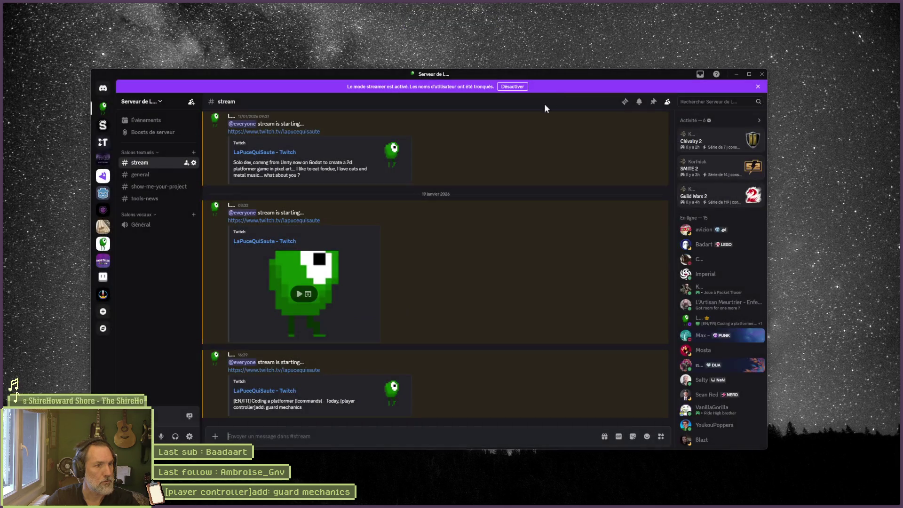
pyautogui.click(736, 74)
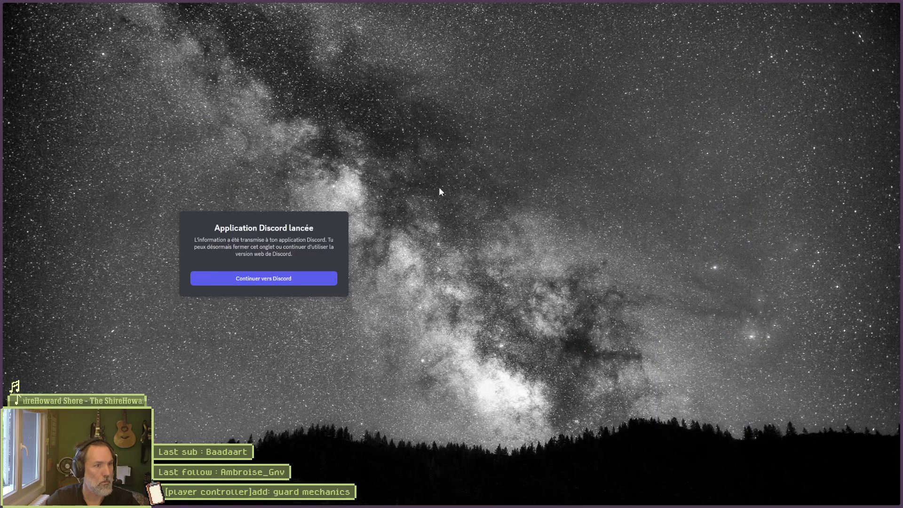
pyautogui.moveTo(3, 93)
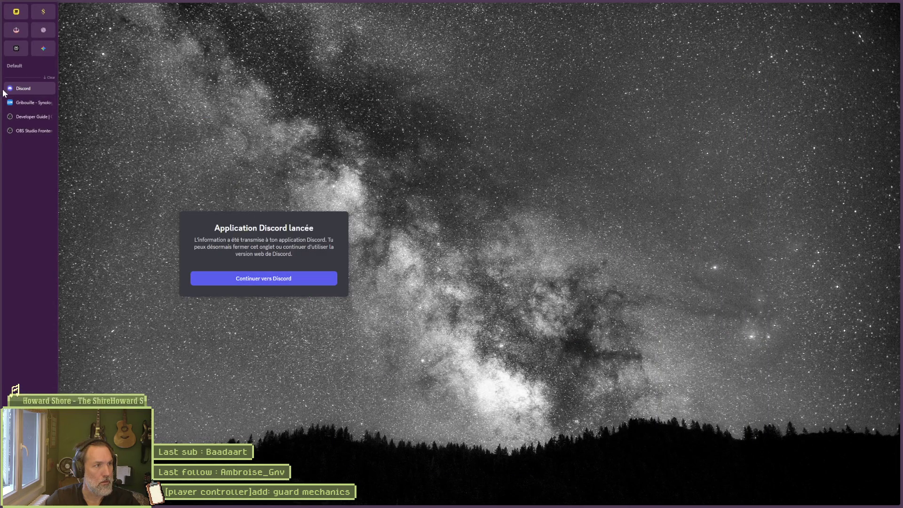
pyautogui.click(50, 88)
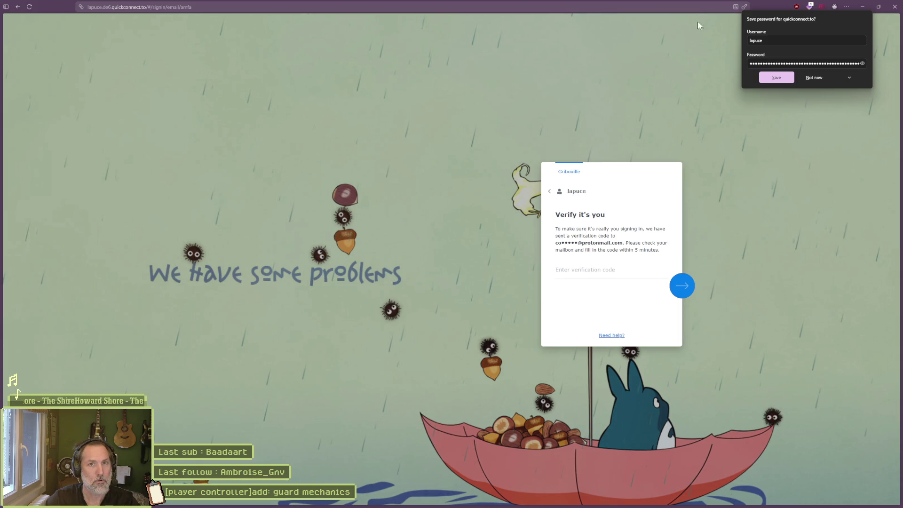
# Step: Wait in VS Code while verification completes, then switch back to the signed-in DSM desktop
pyautogui.hotkey('alt', 'Tab')
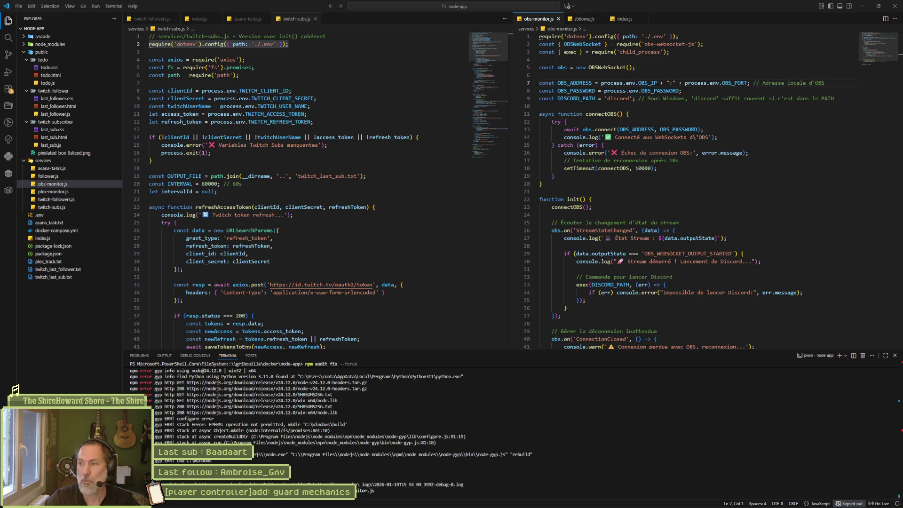
pyautogui.hotkey('alt', 'Tab')
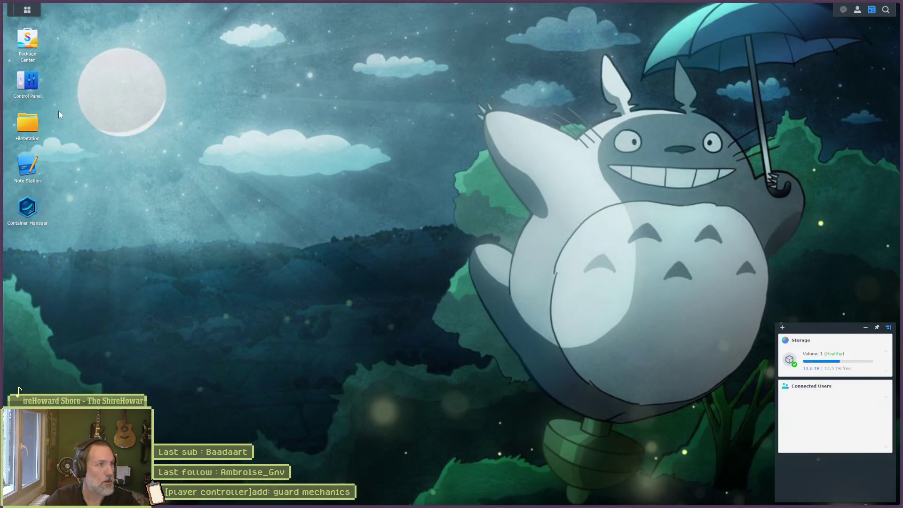
# Step: Search Package Center for 'discord', find no package, clear the search and close it
pyautogui.click(28, 40)
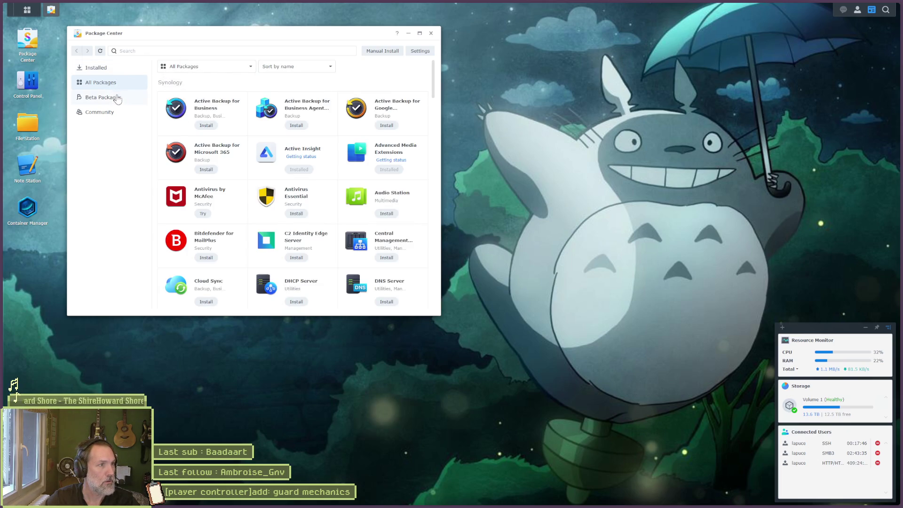
pyautogui.click(151, 51)
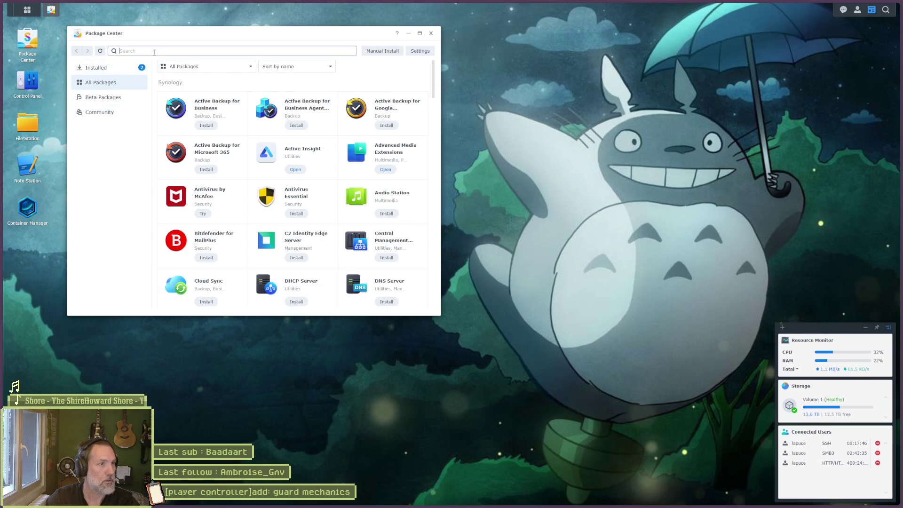
pyautogui.write('discord')
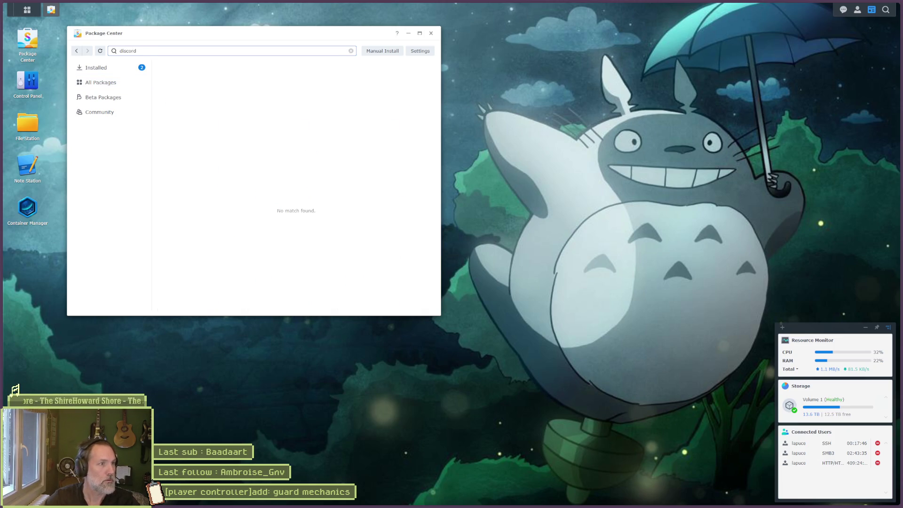
pyautogui.click(351, 51)
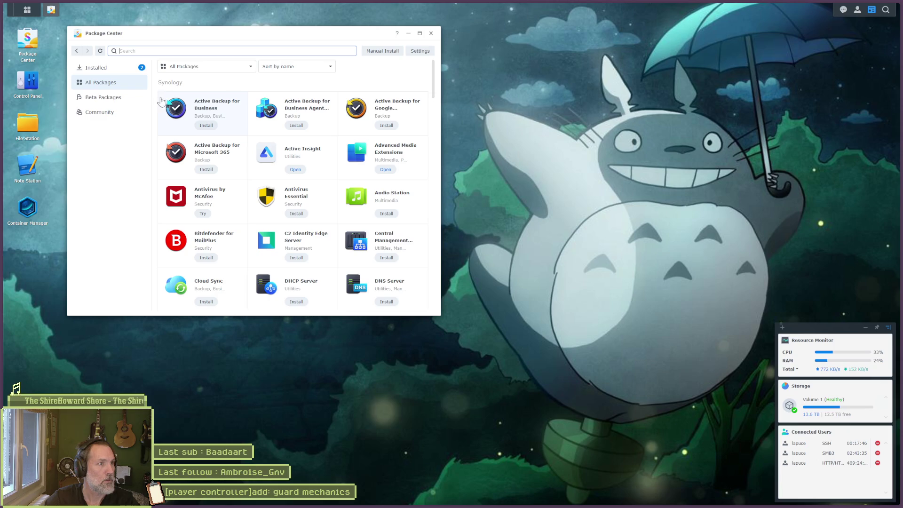
pyautogui.click(431, 33)
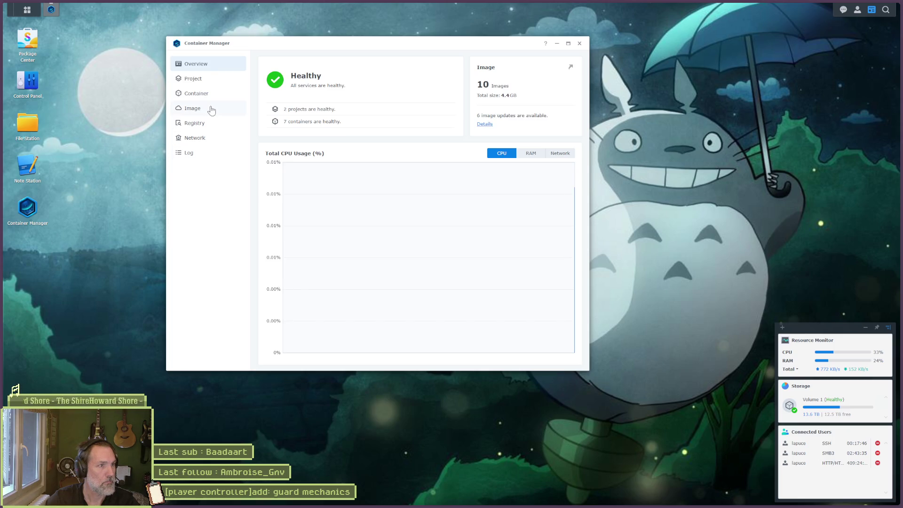
# Step: Search Container Manager's image registry for 'discord' images
pyautogui.click(211, 109)
pyautogui.click(526, 61)
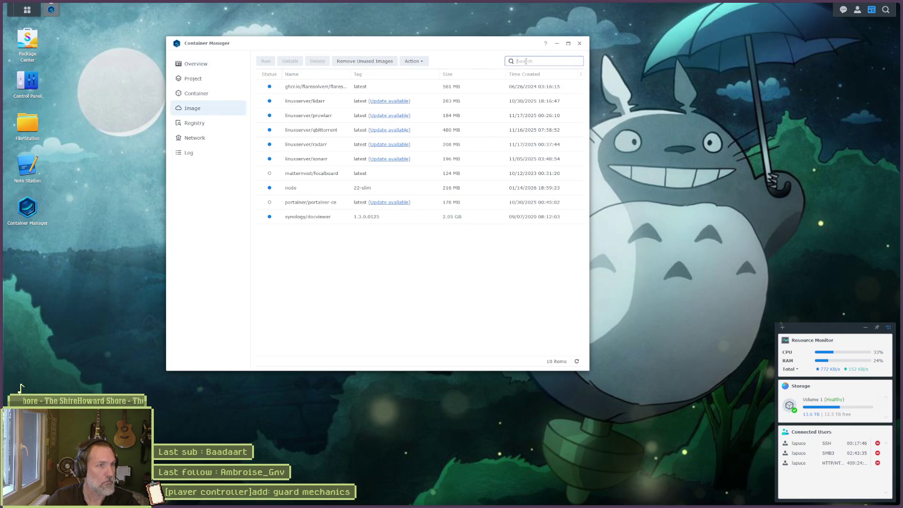
pyautogui.click(209, 124)
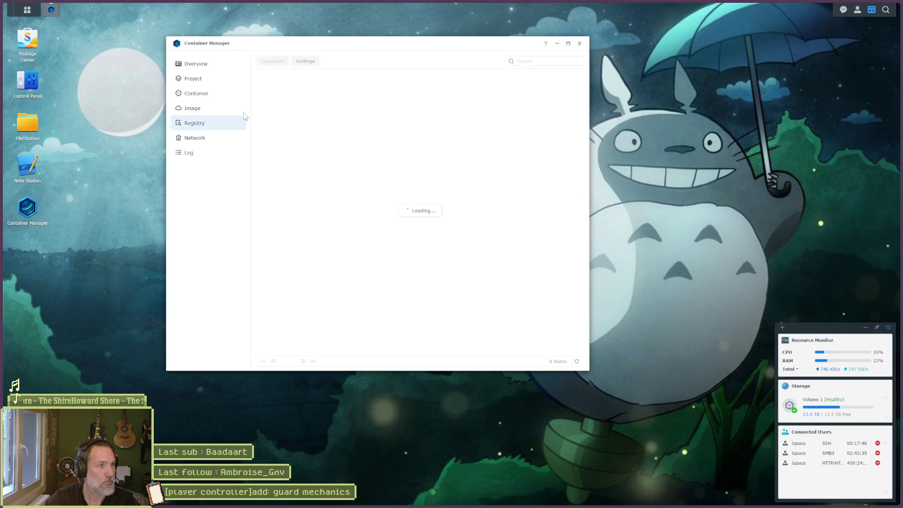
pyautogui.click(534, 61)
pyautogui.write('discord')
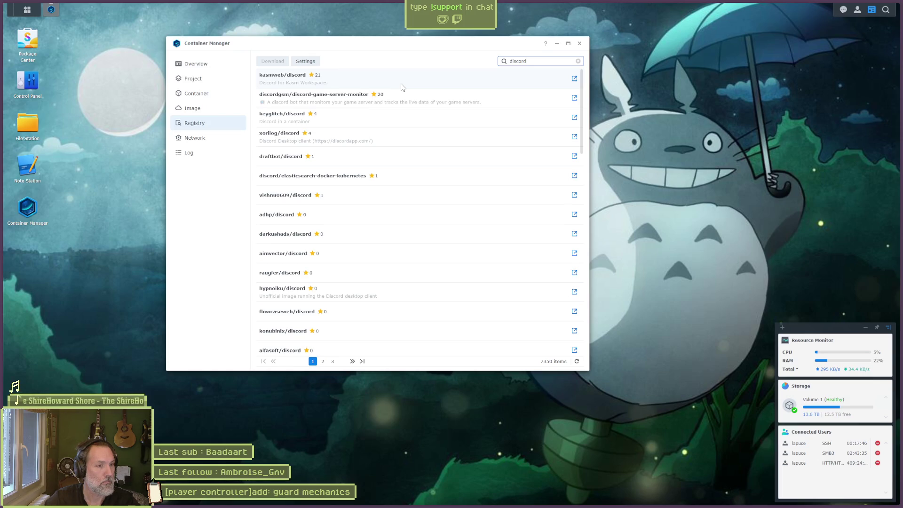
# Step: Run a web search for 'docker discord' in a new browser tab
pyautogui.hotkey('ctrl', 't')
pyautogui.write('discord')
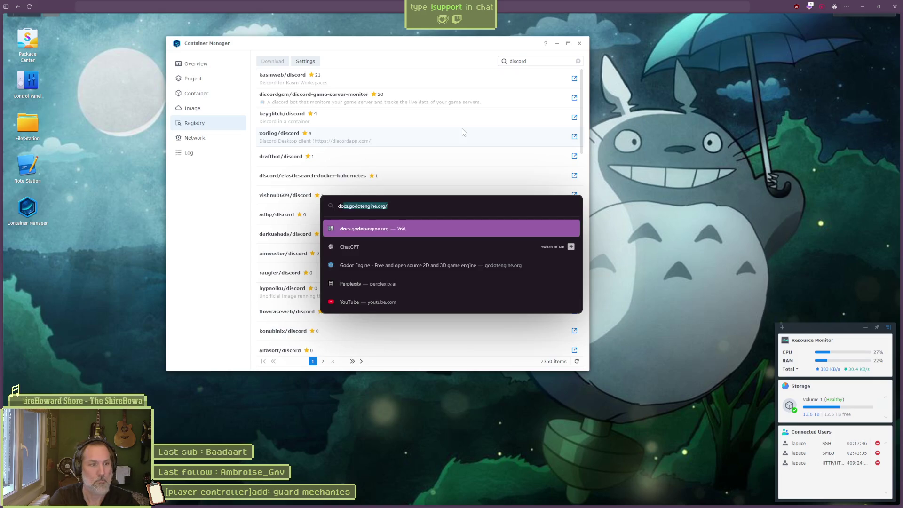
pyautogui.press('Return')
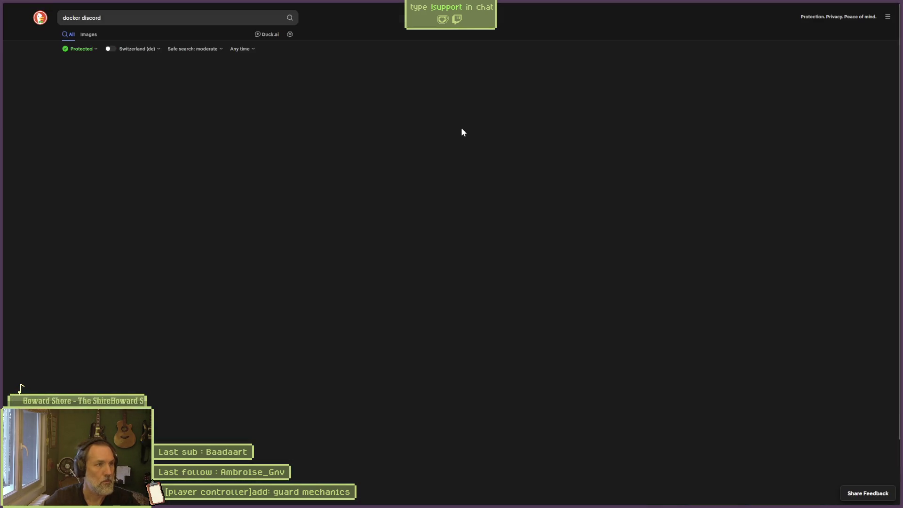
# Step: Open the Docker Discord invite and switch off private messages and activity status
pyautogui.click(118, 81)
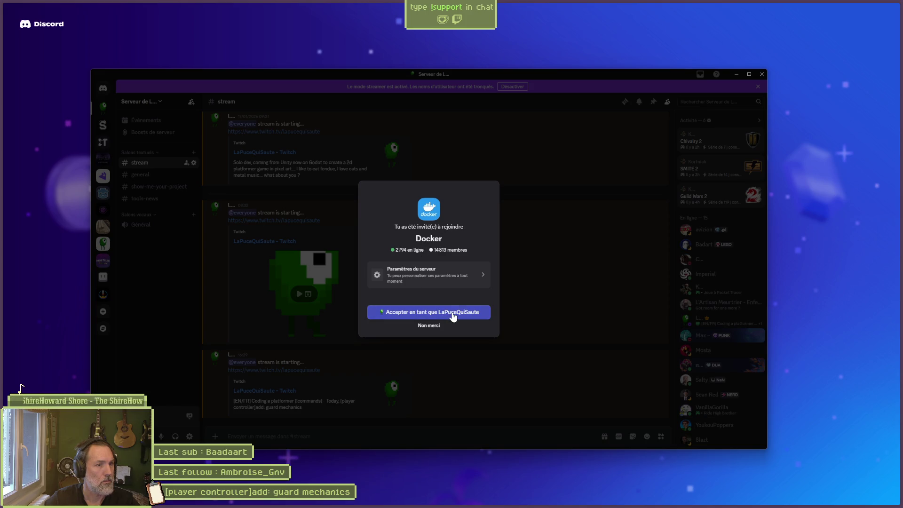
pyautogui.click(435, 278)
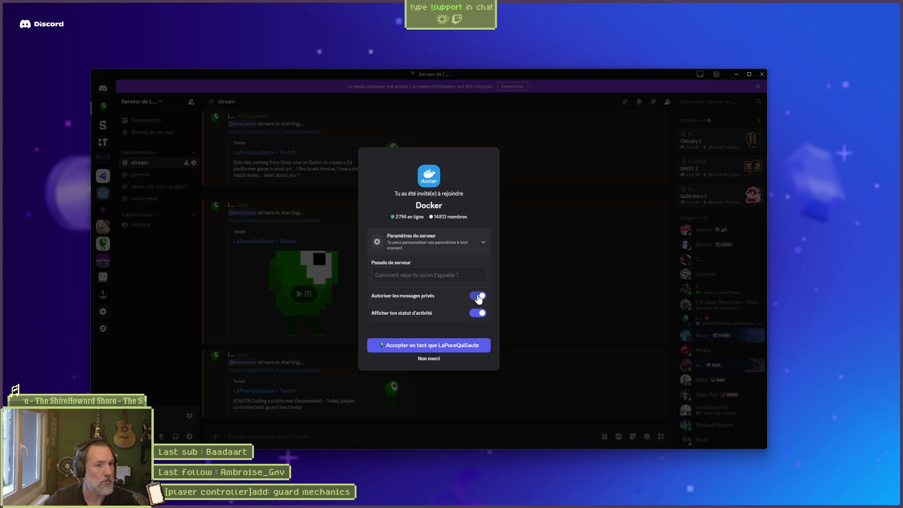
pyautogui.click(479, 297)
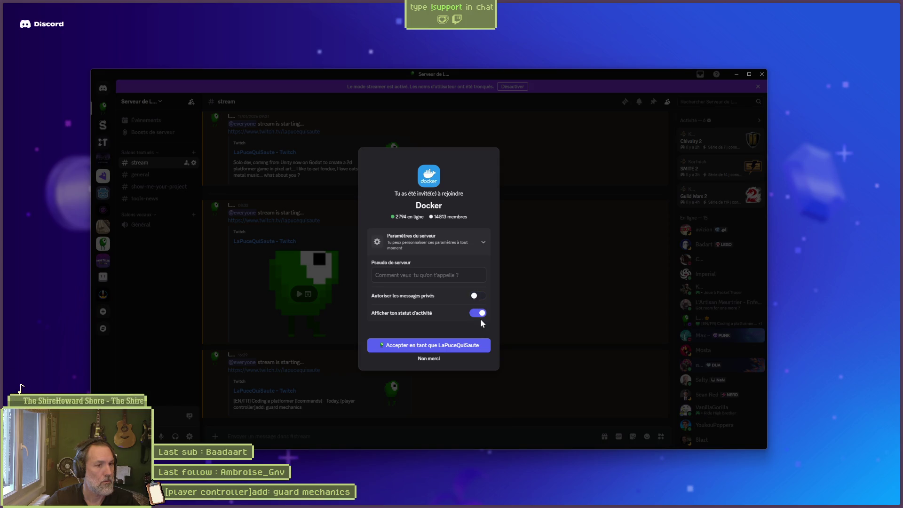
pyautogui.click(479, 314)
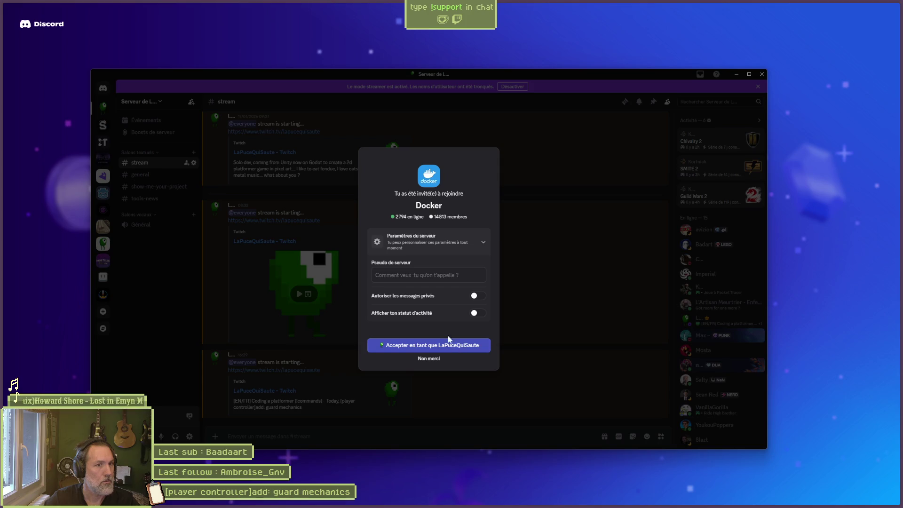
# Step: Move the Discord window aside and go back to the docker discord search results
pyautogui.click(347, 41)
pyautogui.moveTo(9, 80)
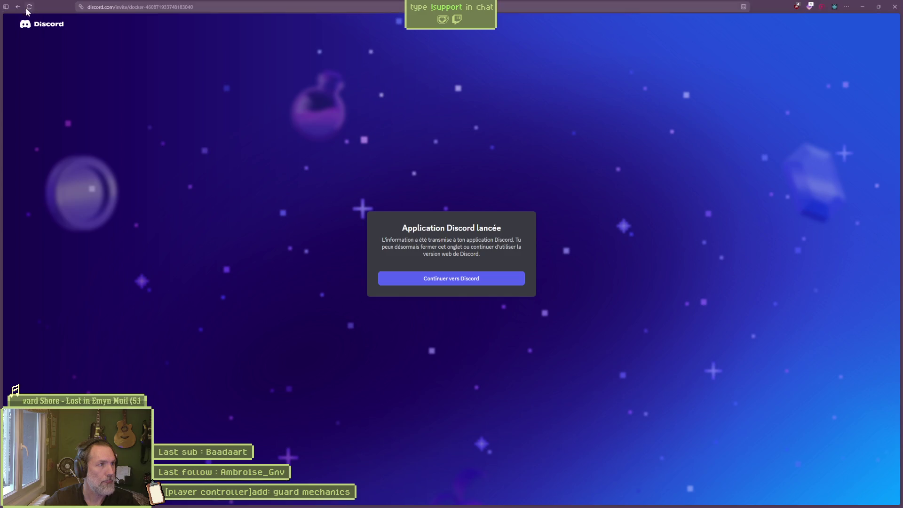
pyautogui.click(19, 7)
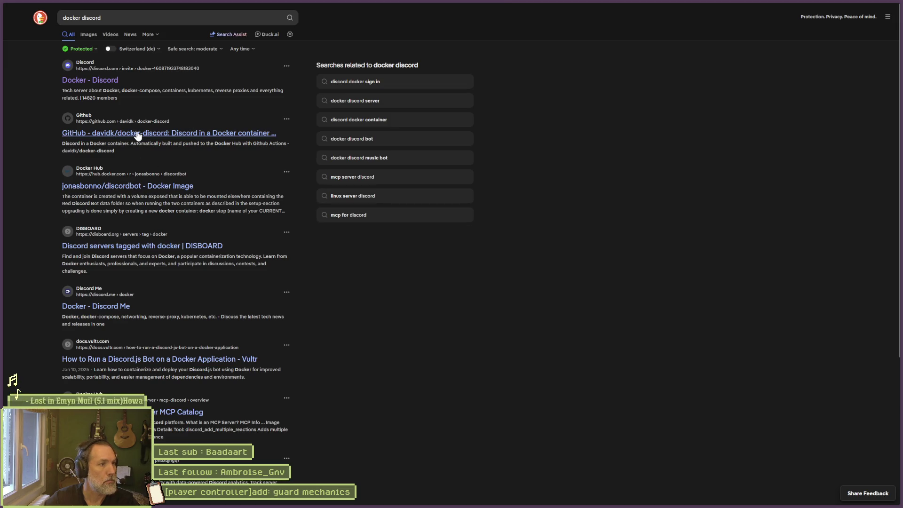
# Step: Open the jonasbonno/discordbot Docker Hub and GitHub docker-discord results in tabs, viewing Docker Hub
pyautogui.middleClick(159, 189)
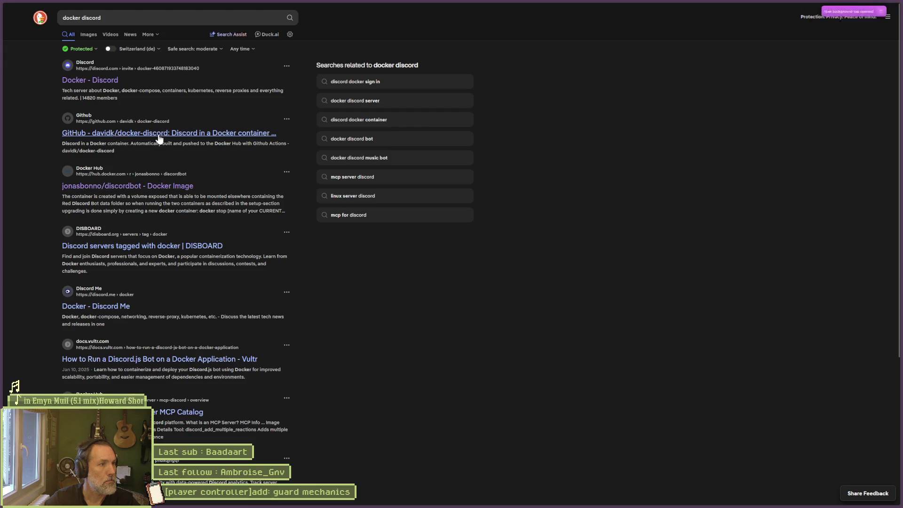
pyautogui.middleClick(159, 135)
pyautogui.click(27, 104)
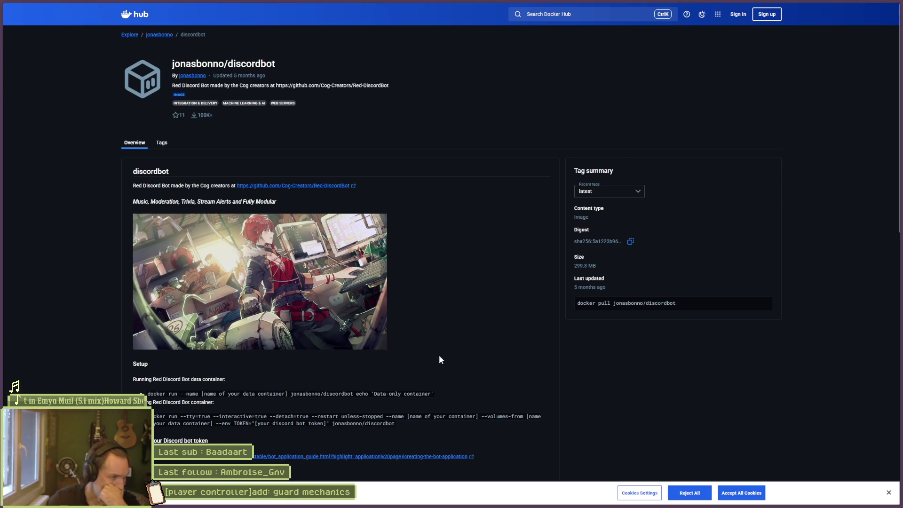
# Step: Scroll through the Docker Hub discordbot notes, then move to the GitHub docker-discord repository
pyautogui.scroll(-4, 459, 357)
pyautogui.moveTo(7, 96)
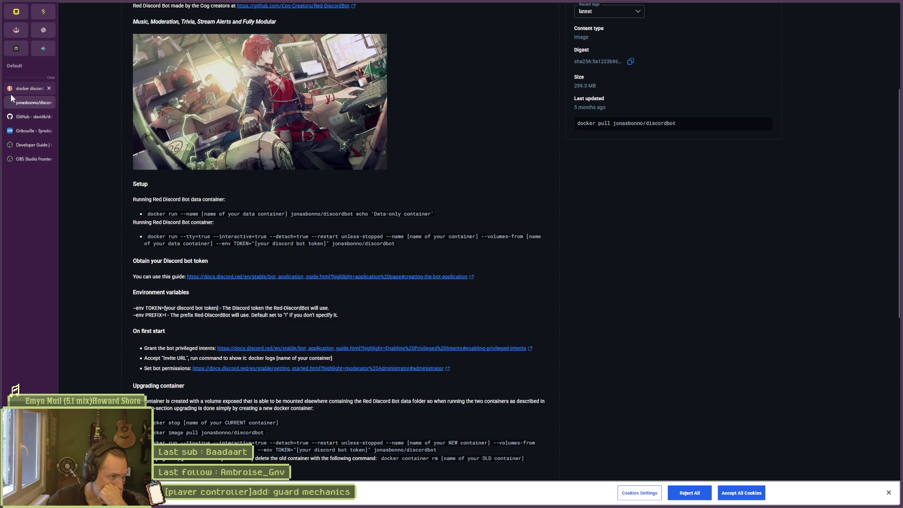
pyautogui.click(24, 111)
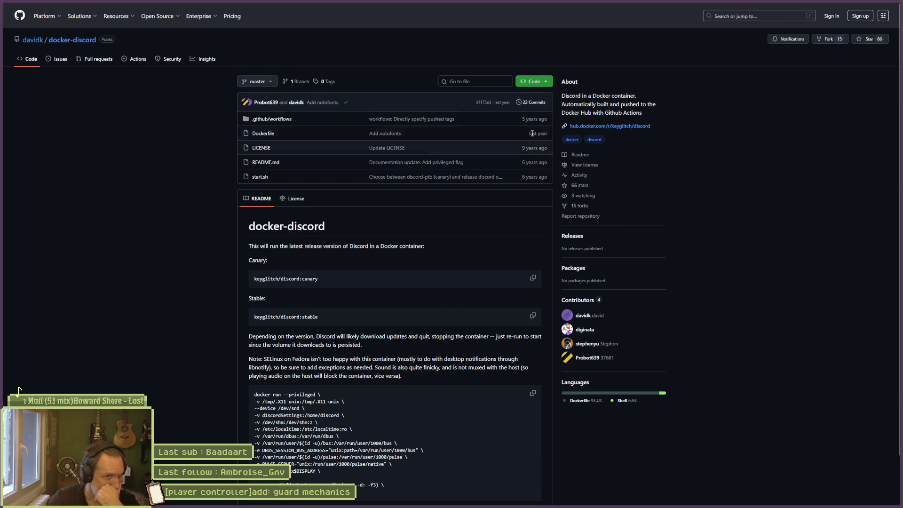
# Step: Return to the Gemini chat after reviewing the docker-discord repository
pyautogui.moveTo(535, 134)
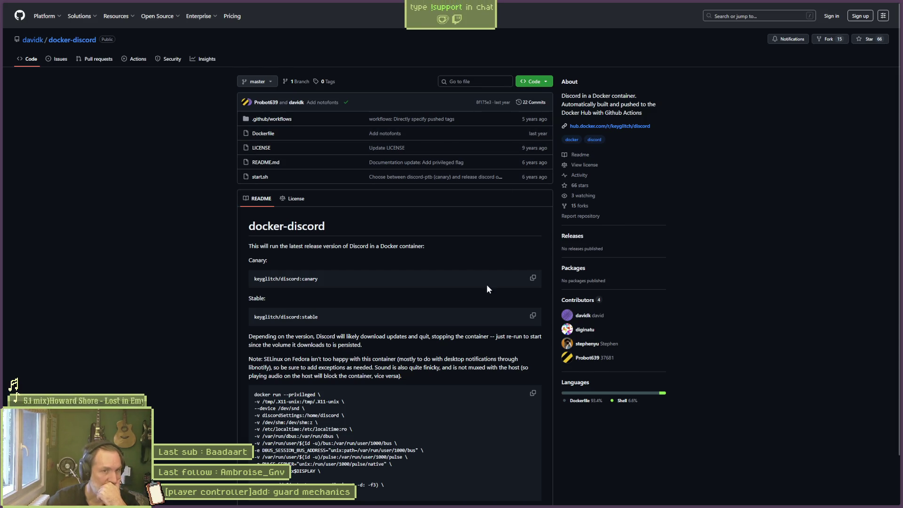
pyautogui.moveTo(2, 170)
pyautogui.click(26, 58)
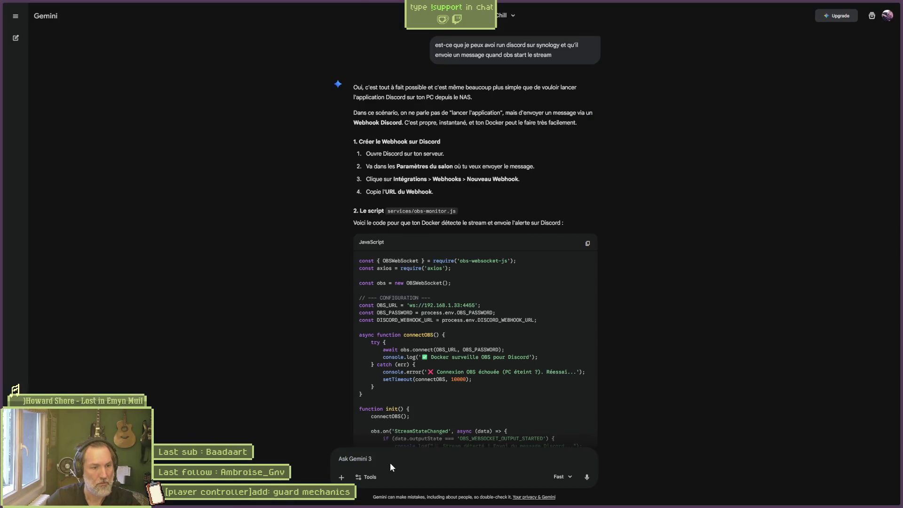
# Step: Ask Gemini 'best discord docker'
pyautogui.write('best')
pyautogui.write('discord docker')
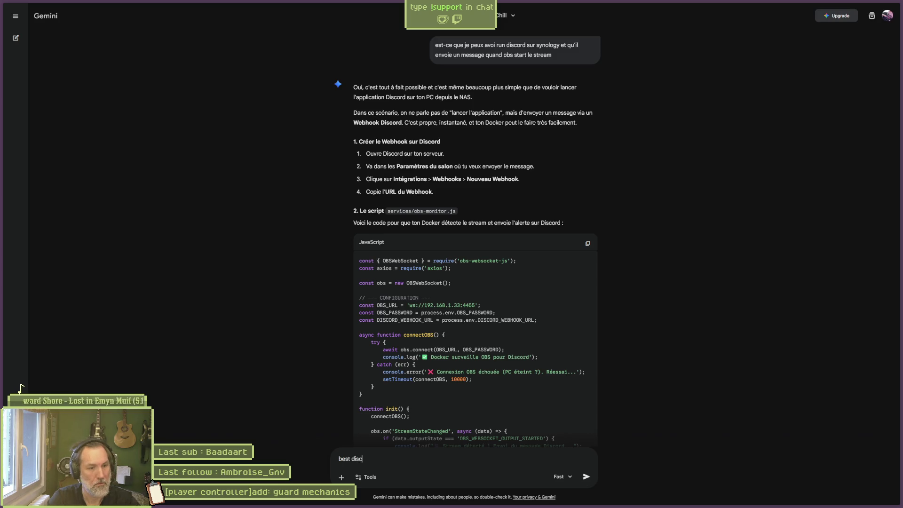
pyautogui.press('Return')
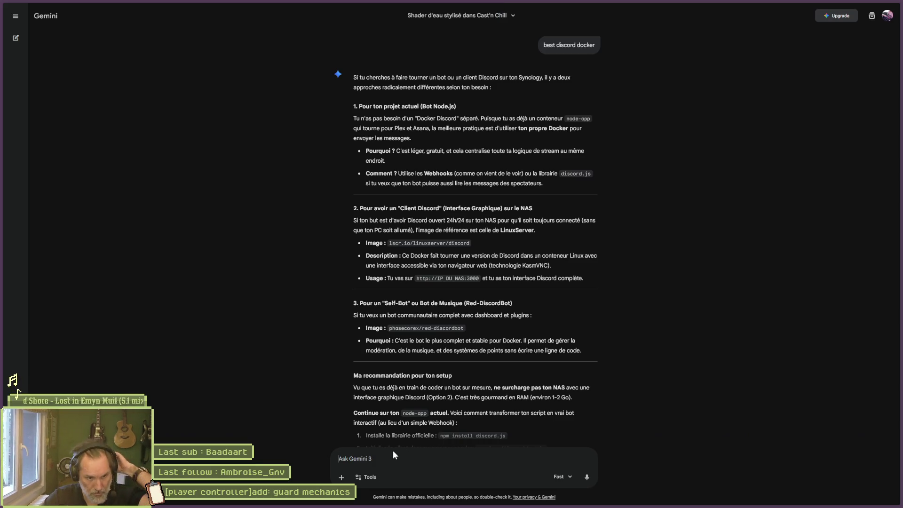
# Step: Select the recommended npm install discord.js line, decline the Docker invite, and close Discord
pyautogui.scroll(-1, 338, 379)
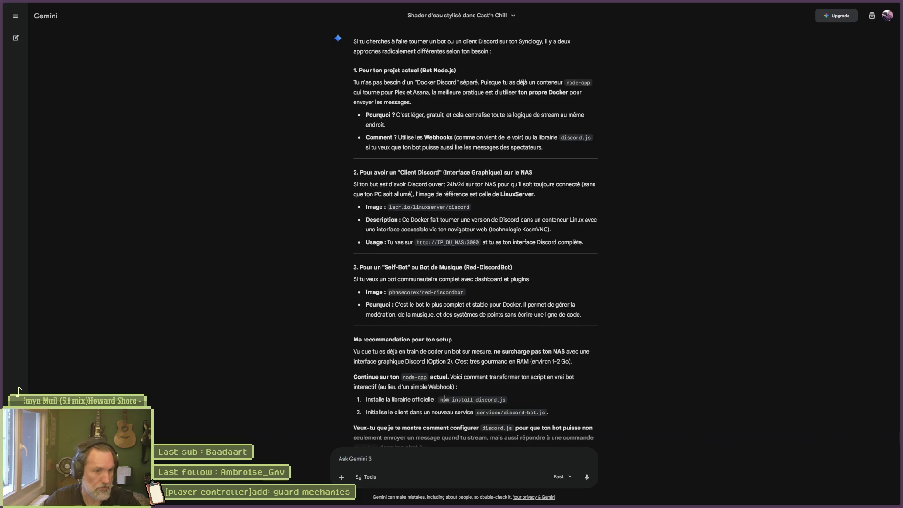
pyautogui.moveTo(441, 399); pyautogui.dragTo(508, 399)
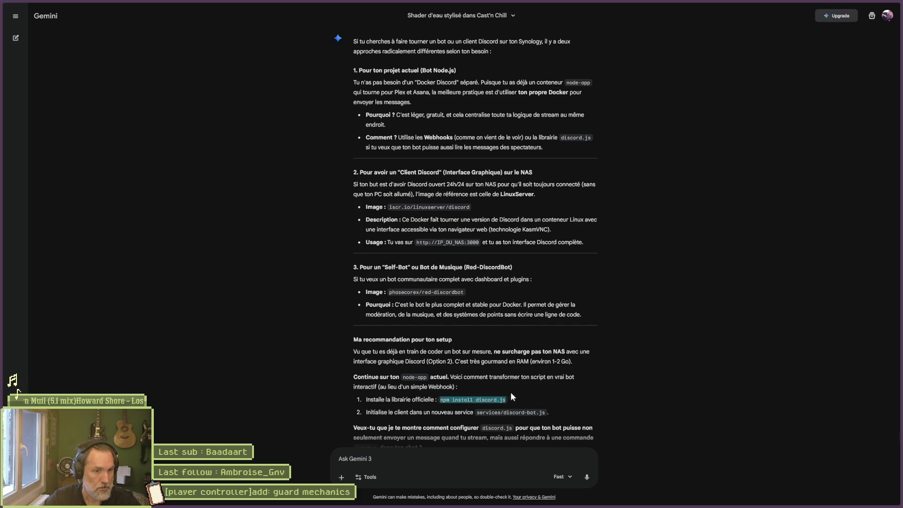
pyautogui.click(860, 8)
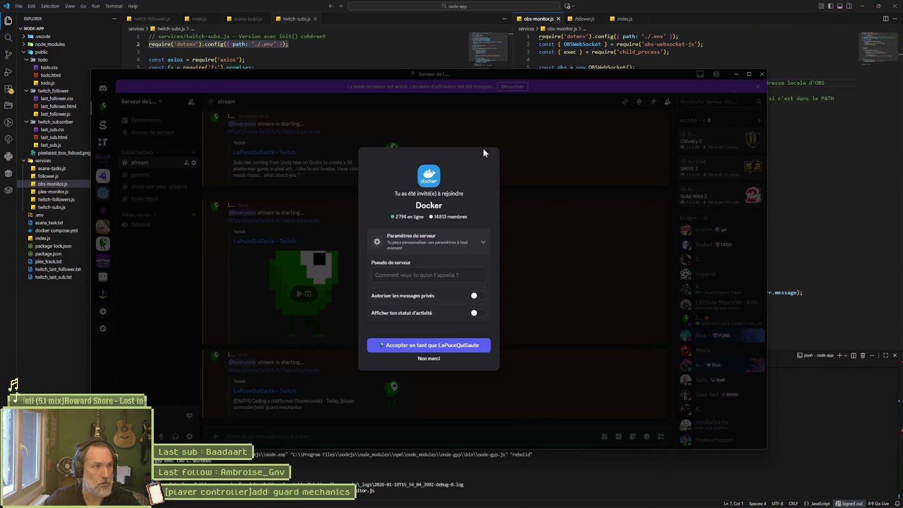
pyautogui.click(537, 210)
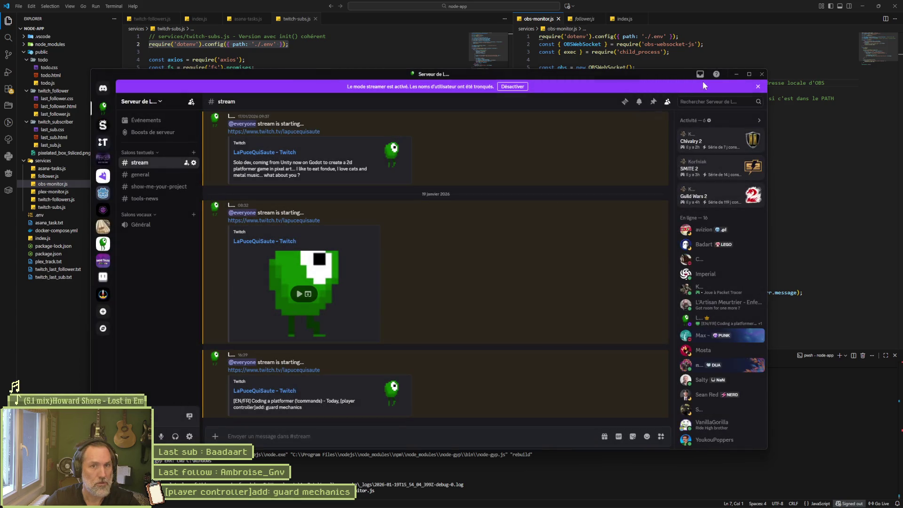
pyautogui.click(736, 74)
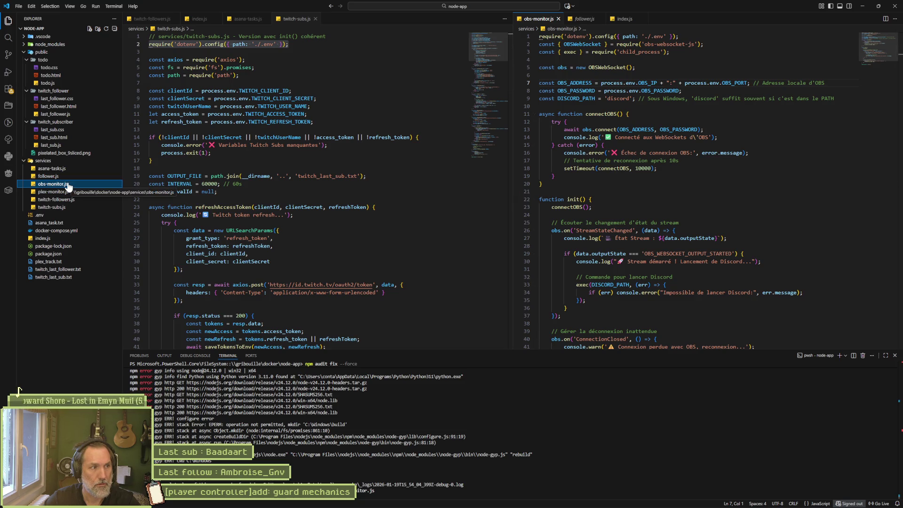
# Step: Run npm install discord.js in the node-app terminal, adding 22 packages
pyautogui.click(442, 496)
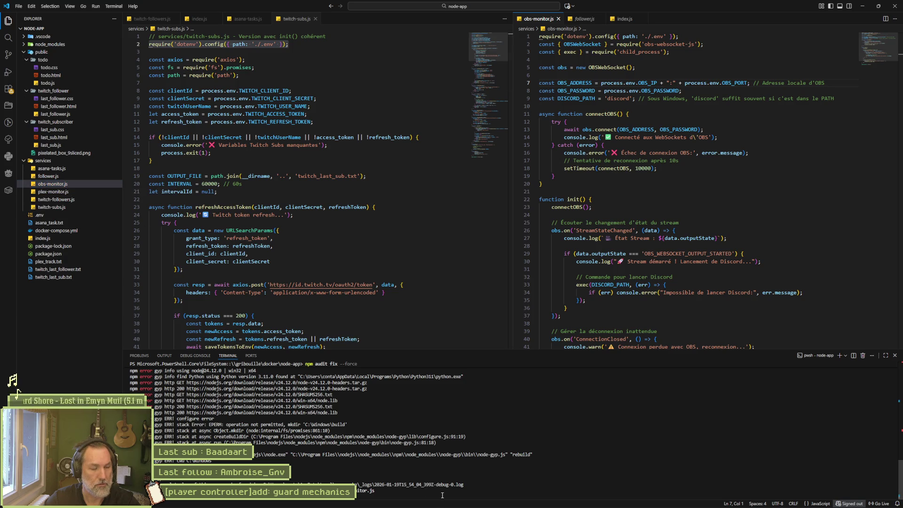
pyautogui.press('Return')
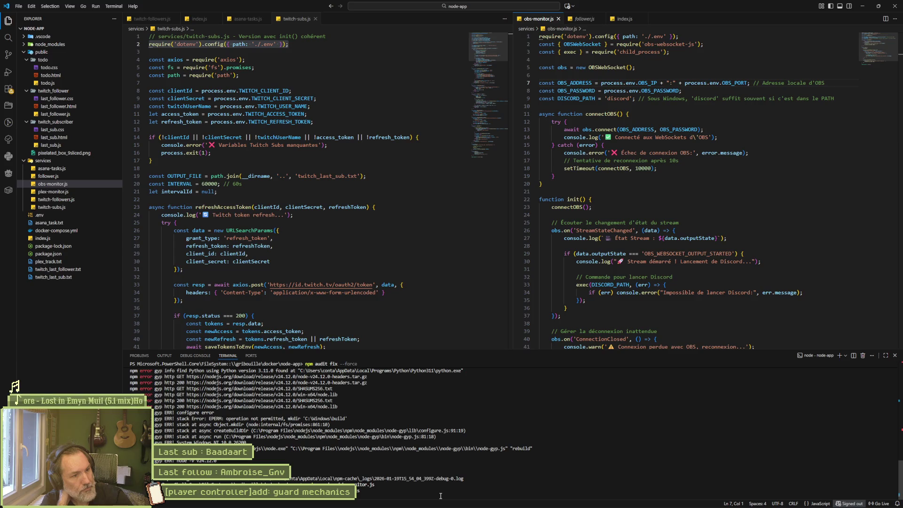
pyautogui.scroll(-5, 441, 496)
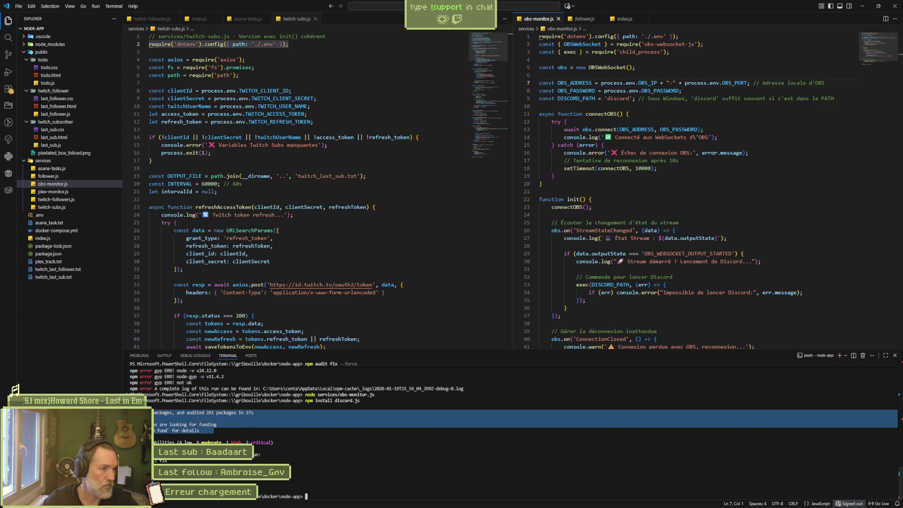
# Step: Send Gemini the npm output with the note 'apres npm install discord.js' and copy its discord-bot.js code
pyautogui.moveTo(403, 506)
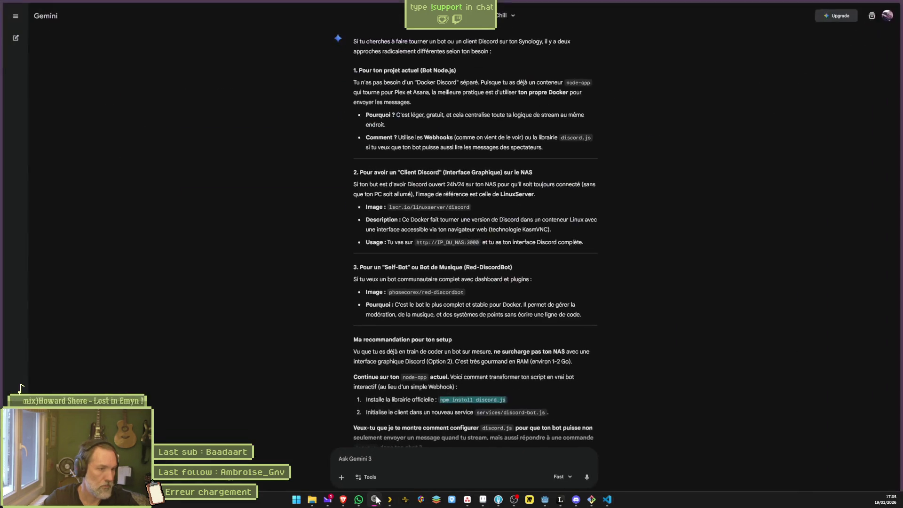
pyautogui.click(374, 500)
pyautogui.write('added 22 packages, and audited 261 packages in 27s  39 packages are looking for funding   run `npm fund` for details')
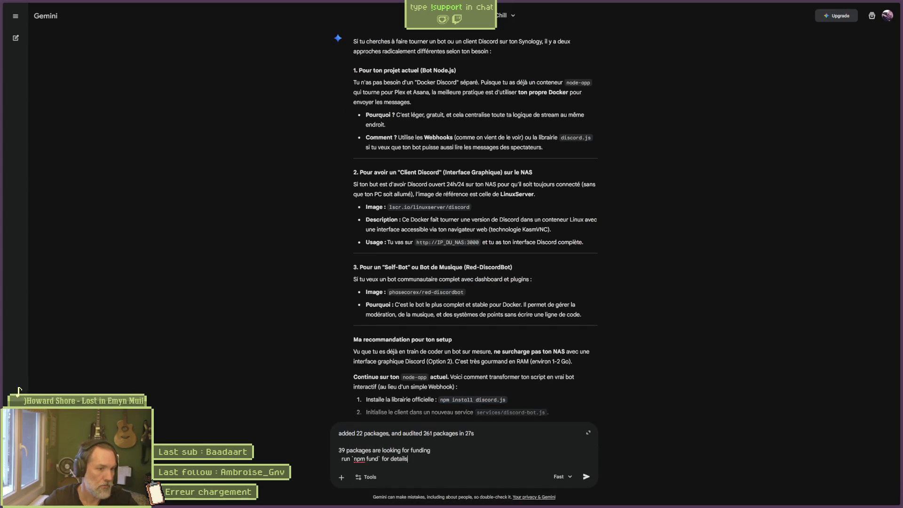
pyautogui.write('apres np')
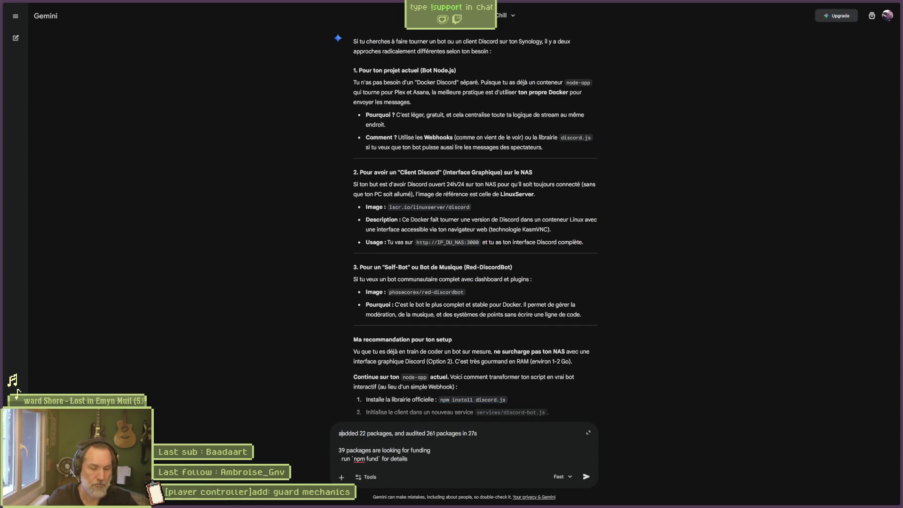
pyautogui.write('m install ')
pyautogui.write('discord.js')
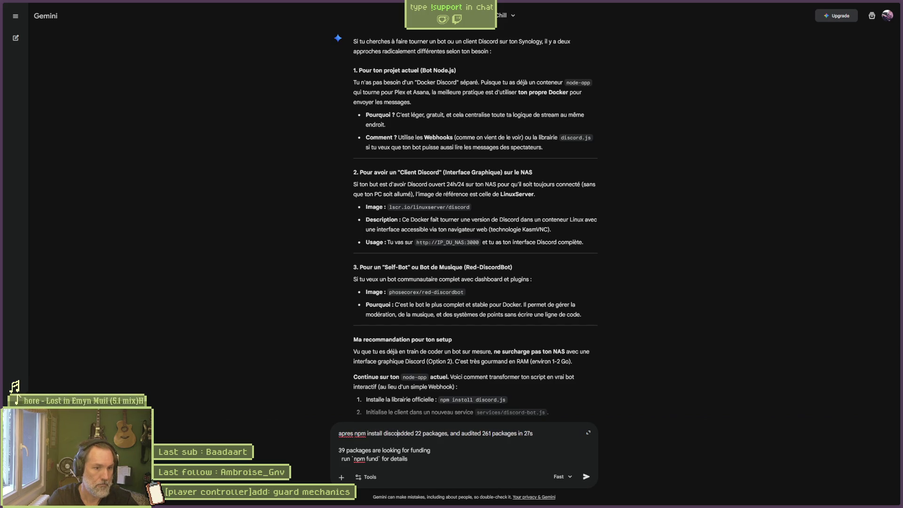
pyautogui.hotkey('shift', 'Return')
pyautogui.hotkey('shift', 'Return')
pyautogui.press('Return')
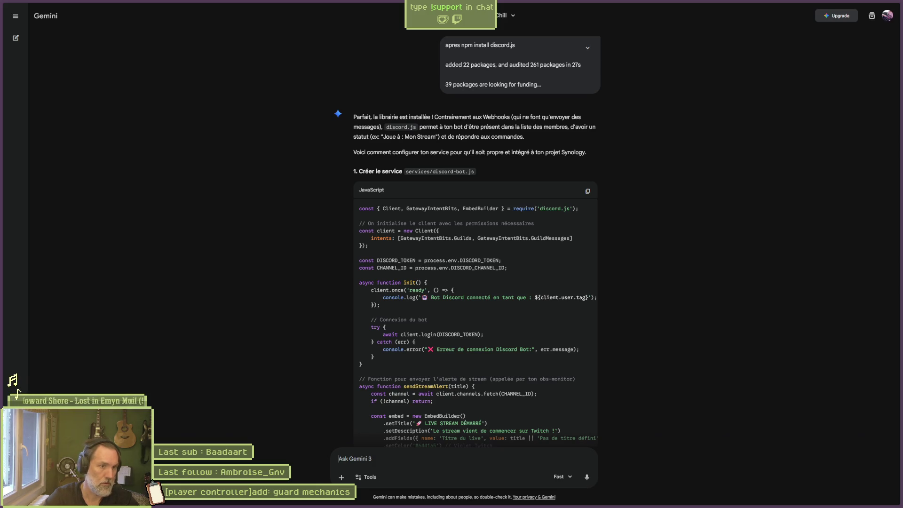
pyautogui.click(588, 193)
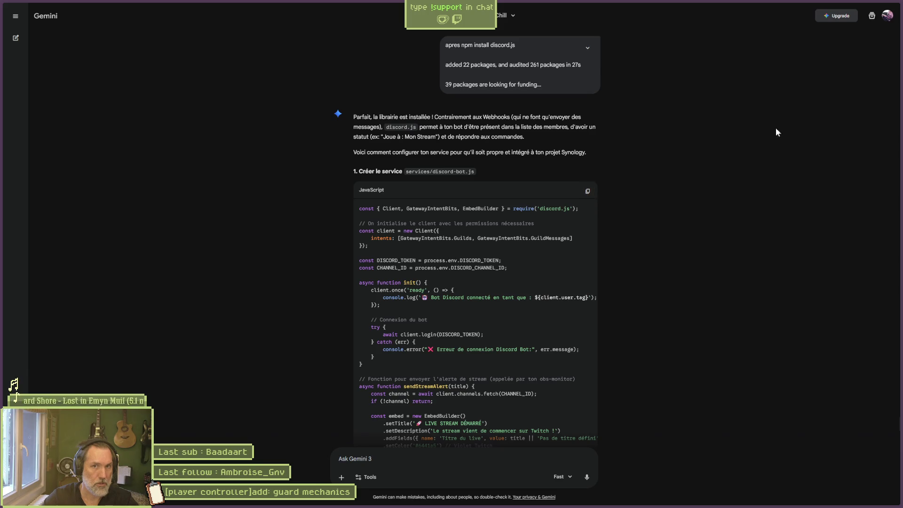
pyautogui.click(863, 5)
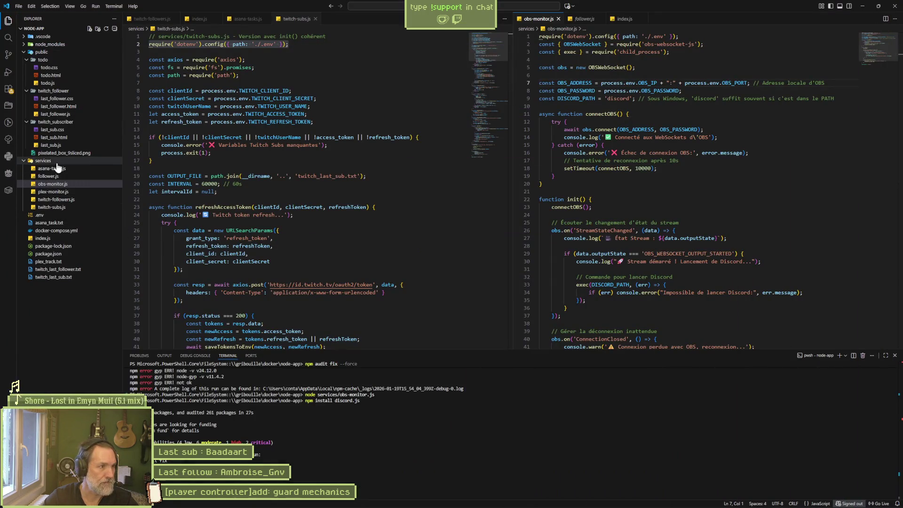
# Step: Create discord-bot.js in the services folder and paste the copied bot code into it
pyautogui.click(89, 29)
pyautogui.write('discord-')
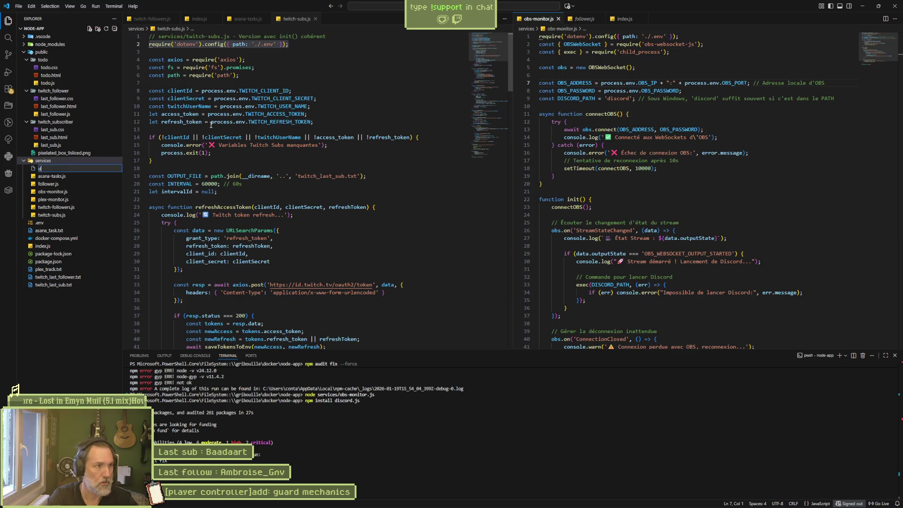
pyautogui.write('bot.js')
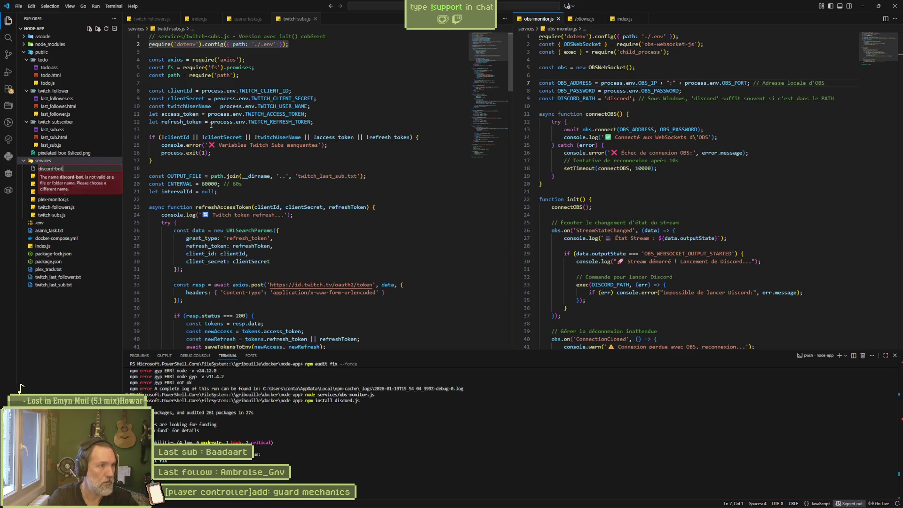
pyautogui.press('Return')
pyautogui.hotkey('ctrl', 'v')
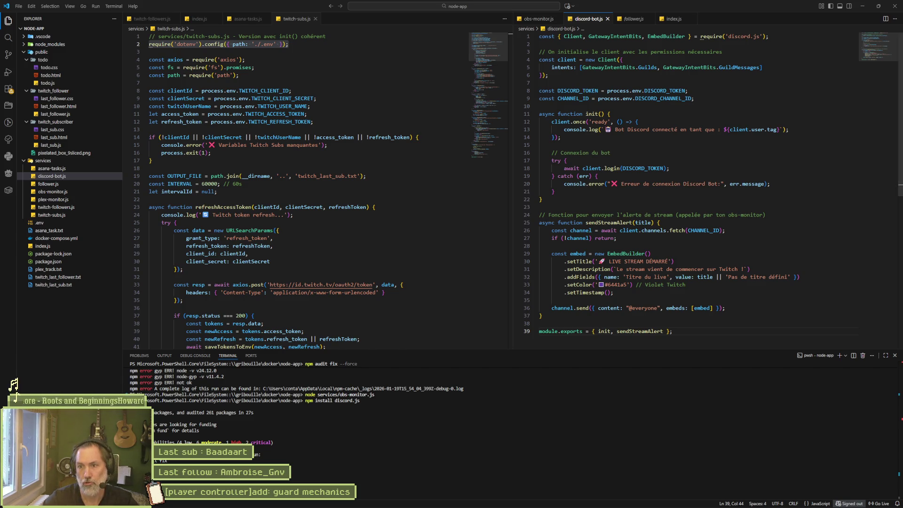
# Step: Check the Discord #stream channel, then switch over to the Gemini chat
pyautogui.hotkey('alt', 'Tab')
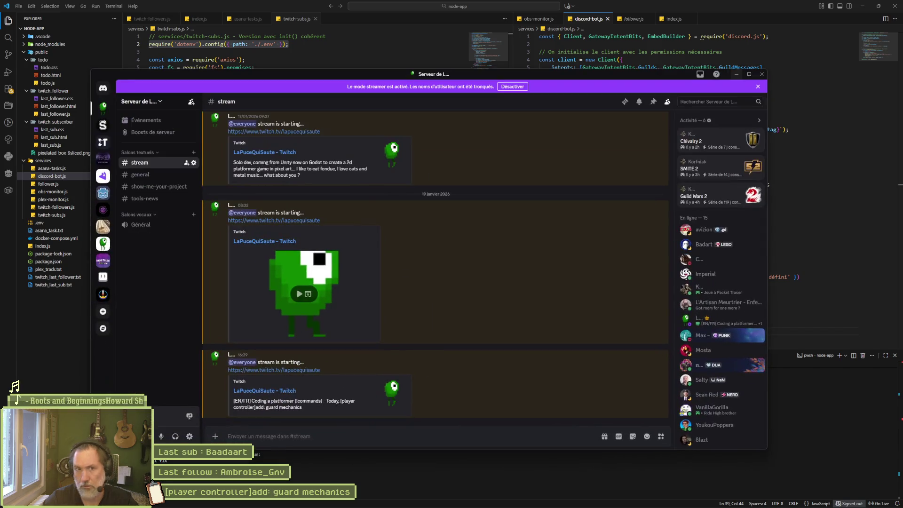
pyautogui.hotkey('alt', 'Tab')
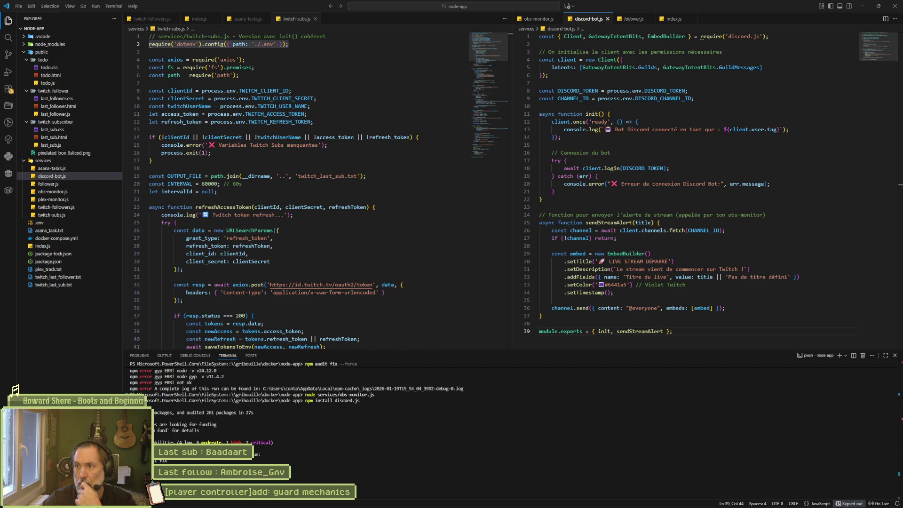
pyautogui.hotkey('alt', 'Tab')
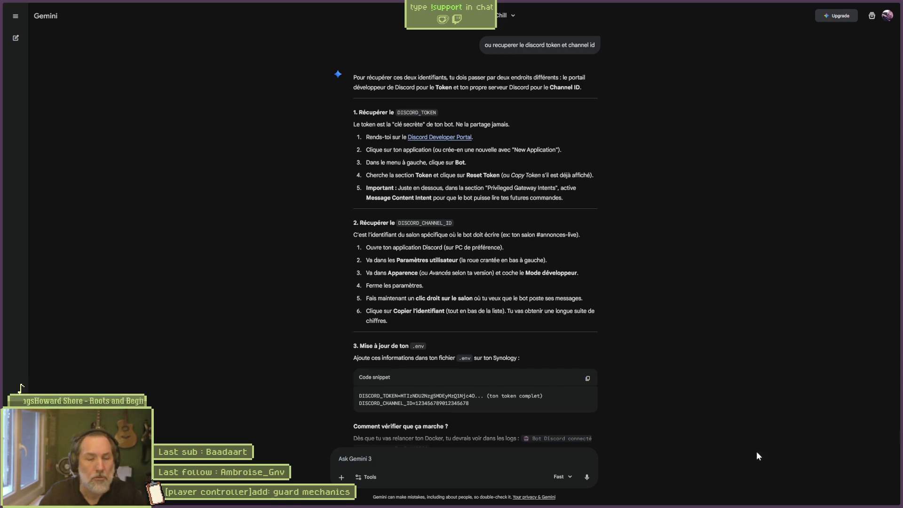
# Step: Read Gemini's steps for getting the DISCORD_TOKEN and DISCORD_CHANNEL_ID, glancing back at the editor
pyautogui.moveTo(570, 487)
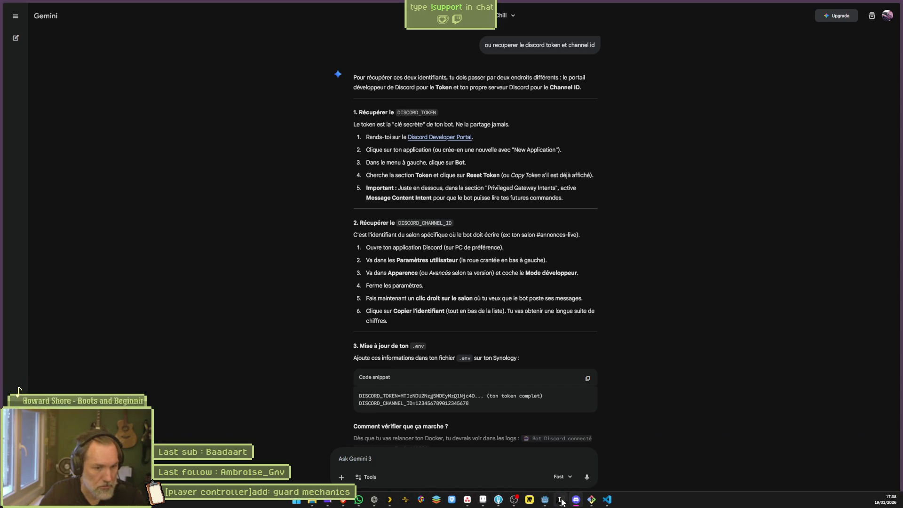
pyautogui.click(607, 499)
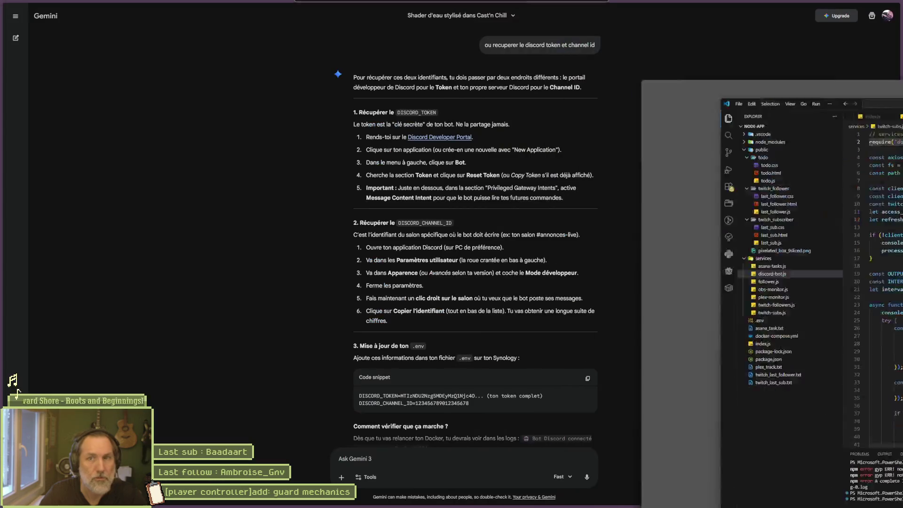
pyautogui.hotkey('alt', 'Tab')
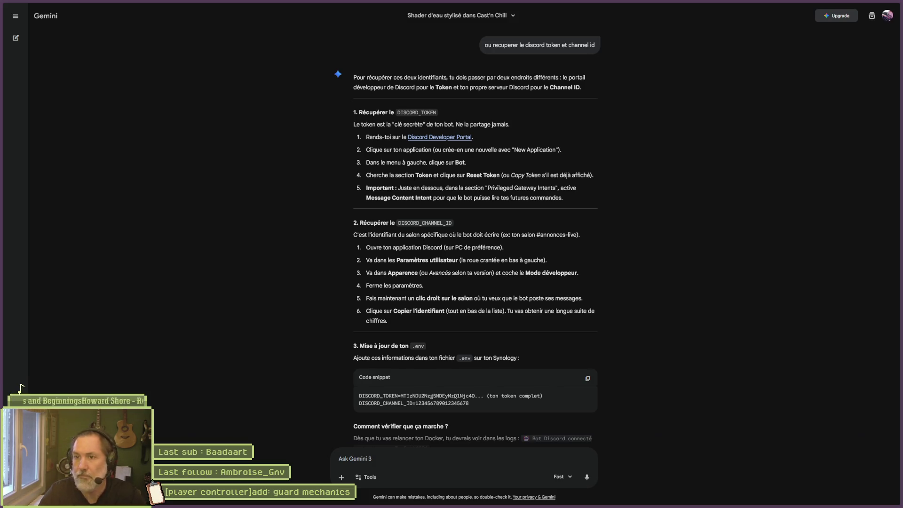
# Step: Open the Discord Developer Portal search result expanded to a full browser tab
pyautogui.click(455, 141)
pyautogui.click(204, 87)
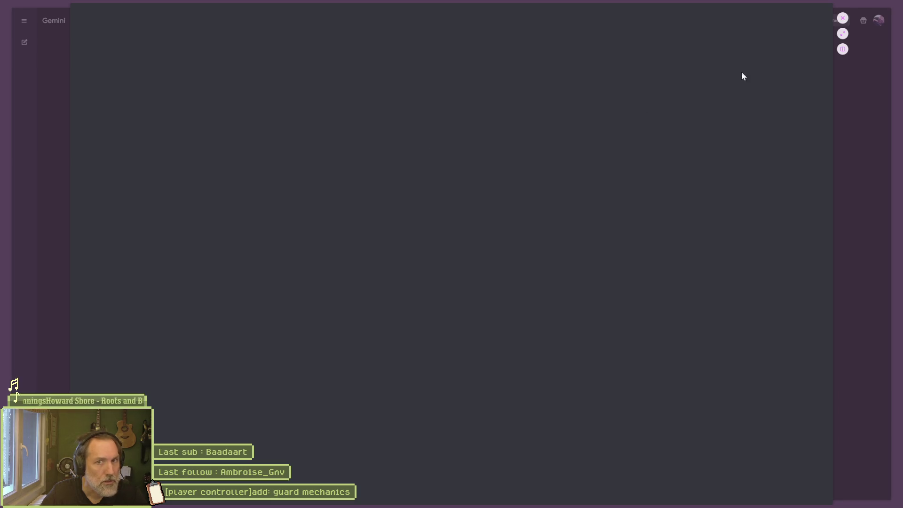
pyautogui.click(843, 34)
pyautogui.moveTo(25, 74)
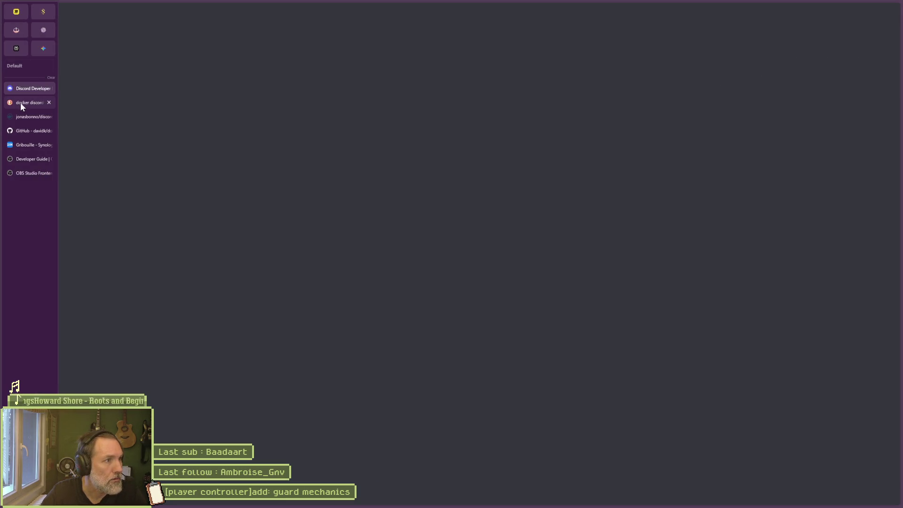
pyautogui.click(17, 51)
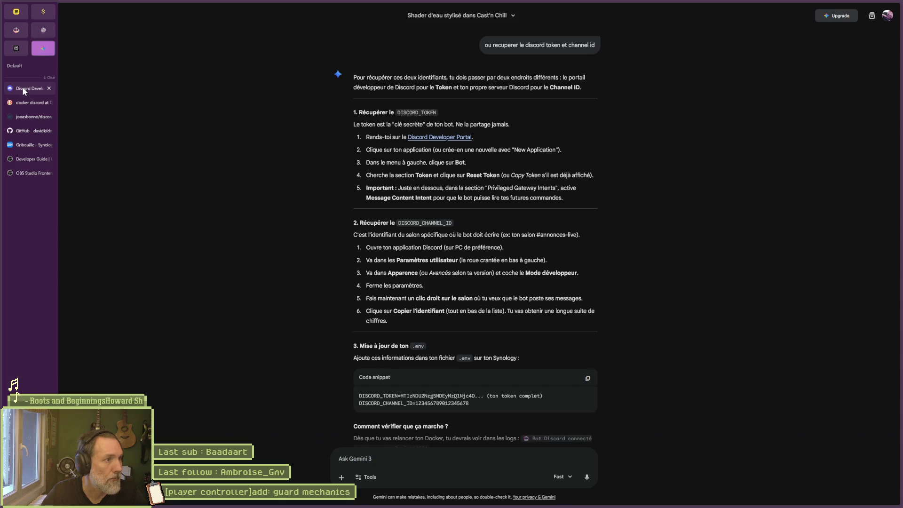
# Step: Reload the blank Developer Portal page and inspect it in the developer tools console
pyautogui.click(24, 90)
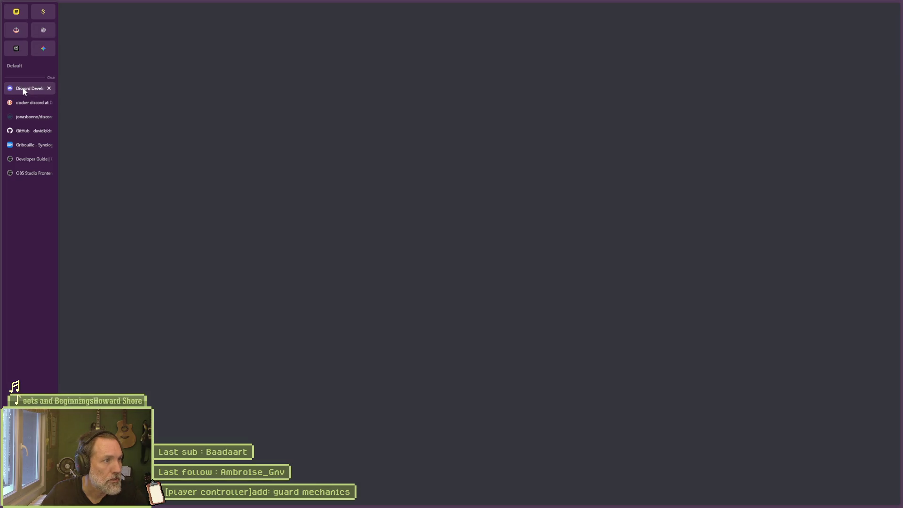
pyautogui.moveTo(510, 4)
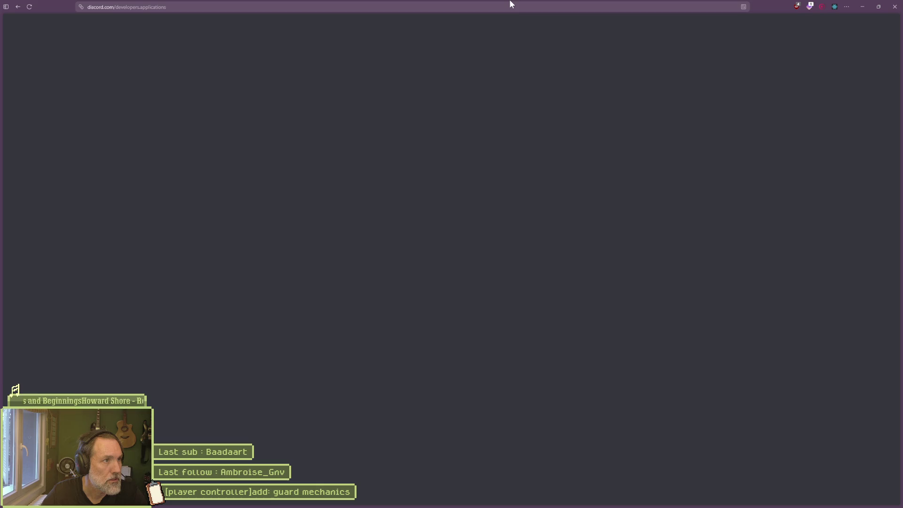
pyautogui.click(28, 7)
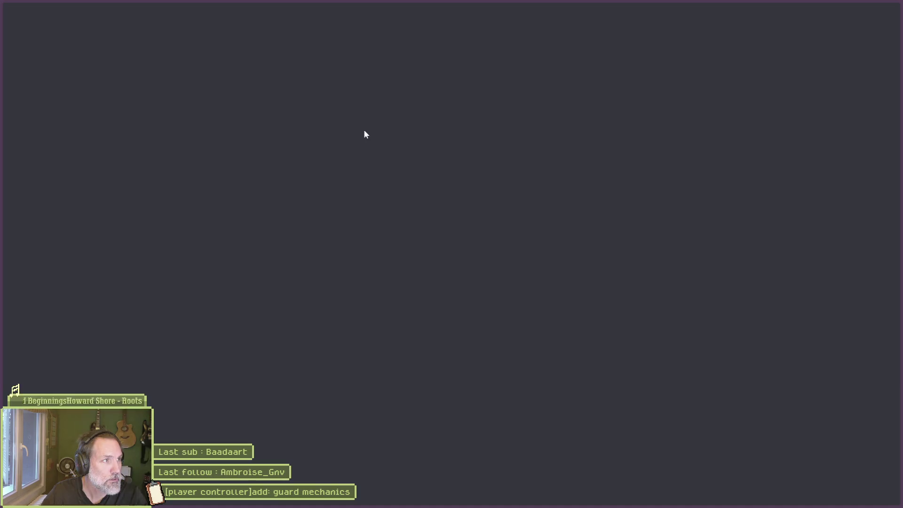
pyautogui.rightClick(491, 141)
pyautogui.click(511, 215)
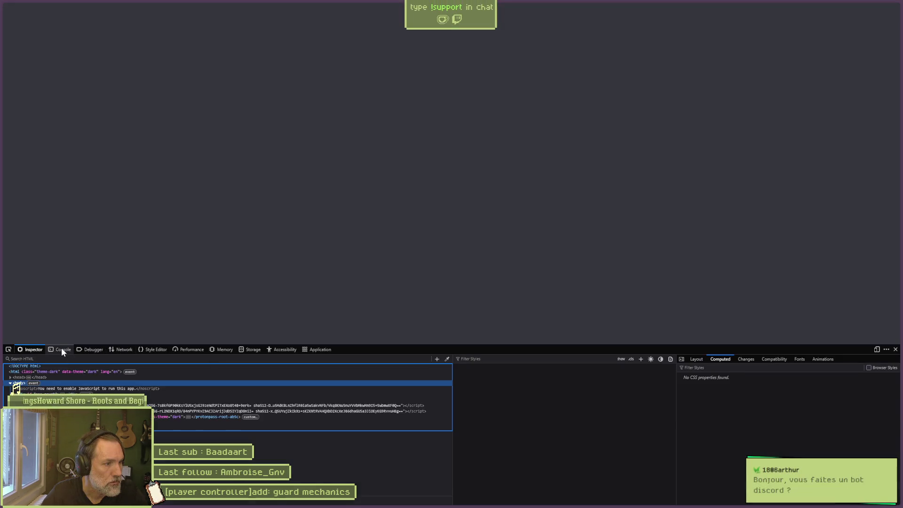
pyautogui.click(61, 349)
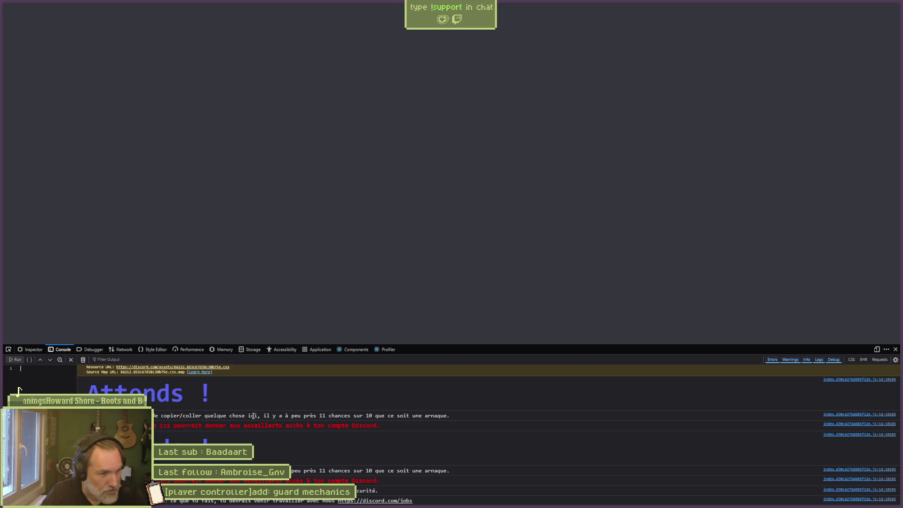
# Step: Trim the address to load discord.com, close the developer tools, and open Discord in the browser
pyautogui.moveTo(451, 1)
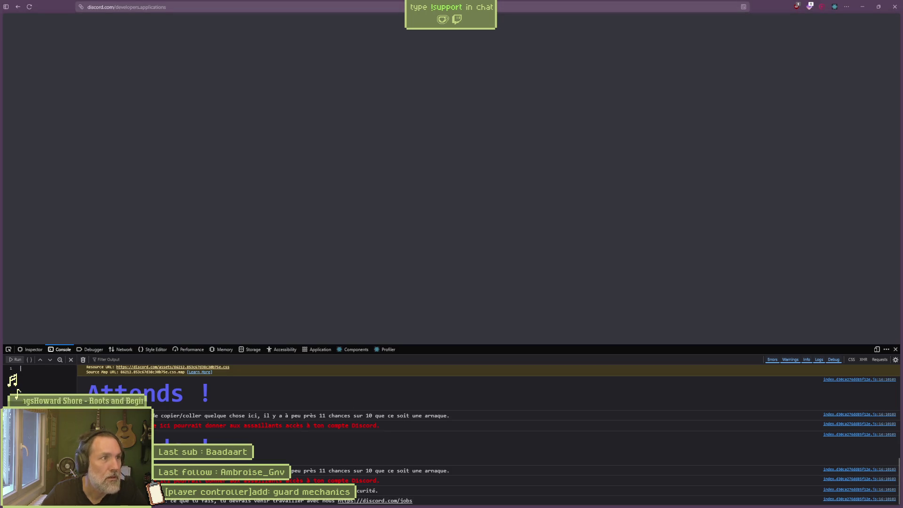
pyautogui.moveTo(166, 7); pyautogui.dragTo(114, 12)
pyautogui.press('BackSpace')
pyautogui.press('Return')
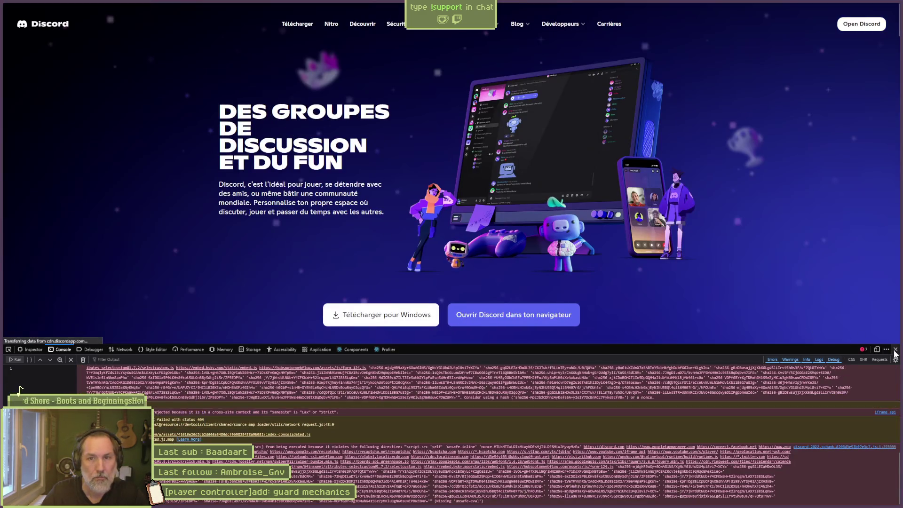
pyautogui.click(895, 351)
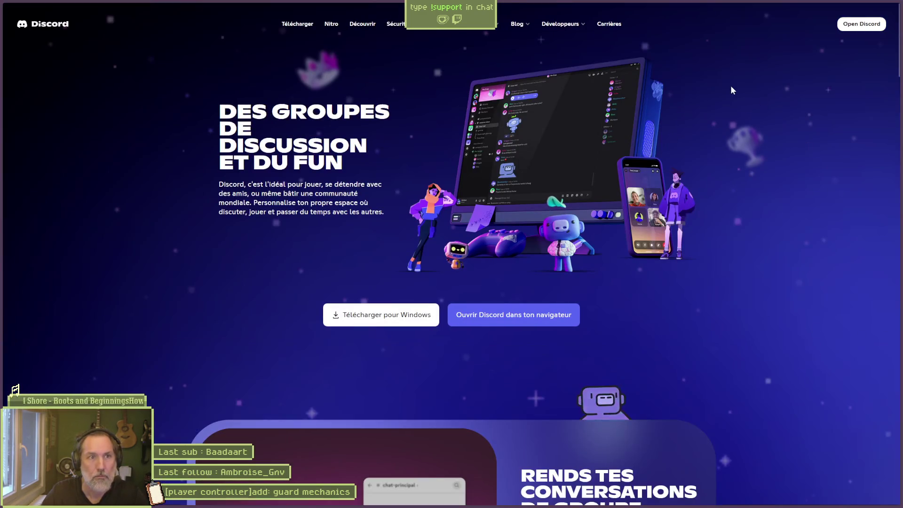
pyautogui.click(509, 319)
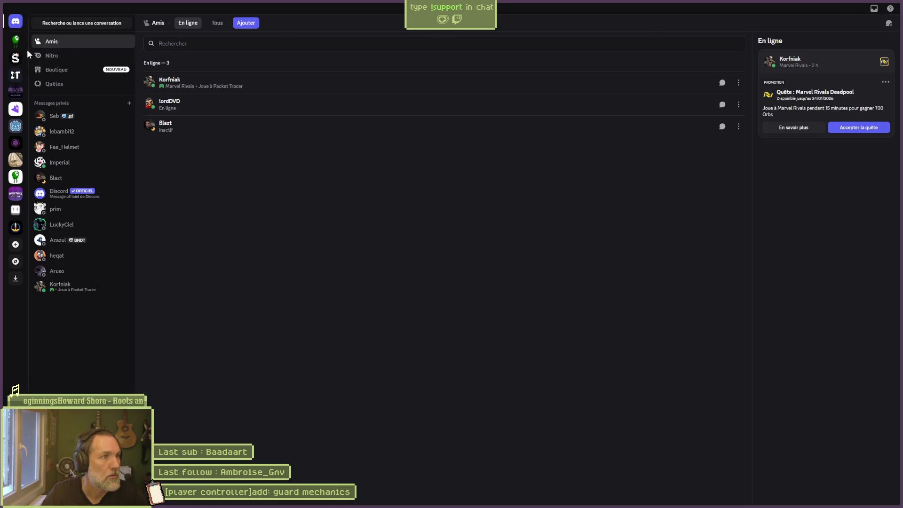
# Step: Search the web for 'discord developer' and open the Discord Developer Portal
pyautogui.hotkey('ctrl', 'l')
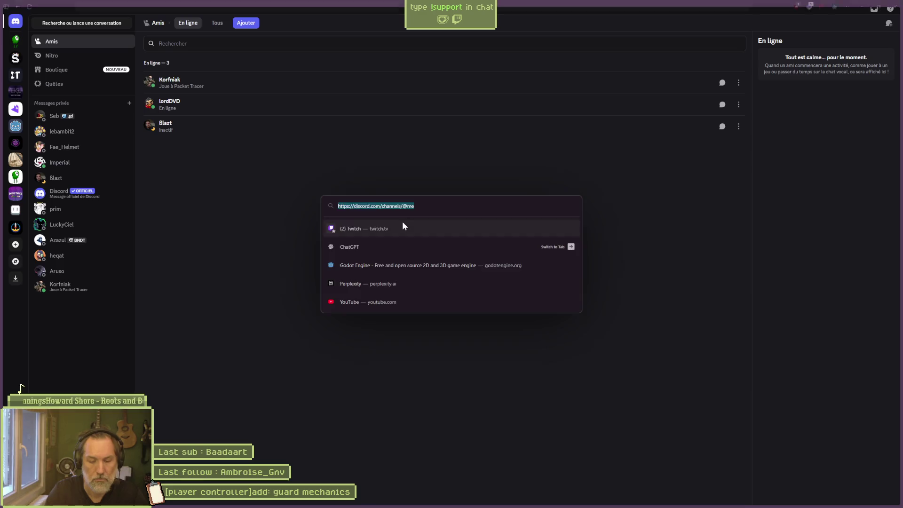
pyautogui.write('discord develoer')
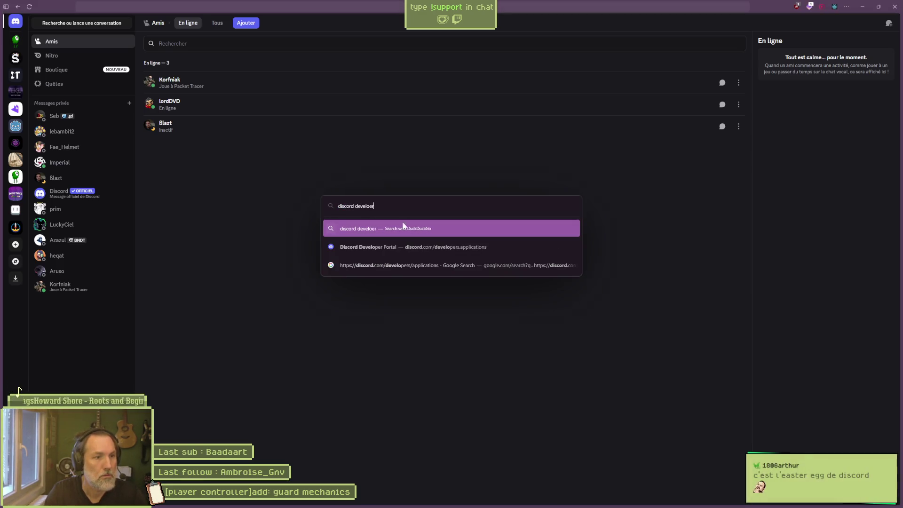
pyautogui.press('Return')
pyautogui.click(94, 19)
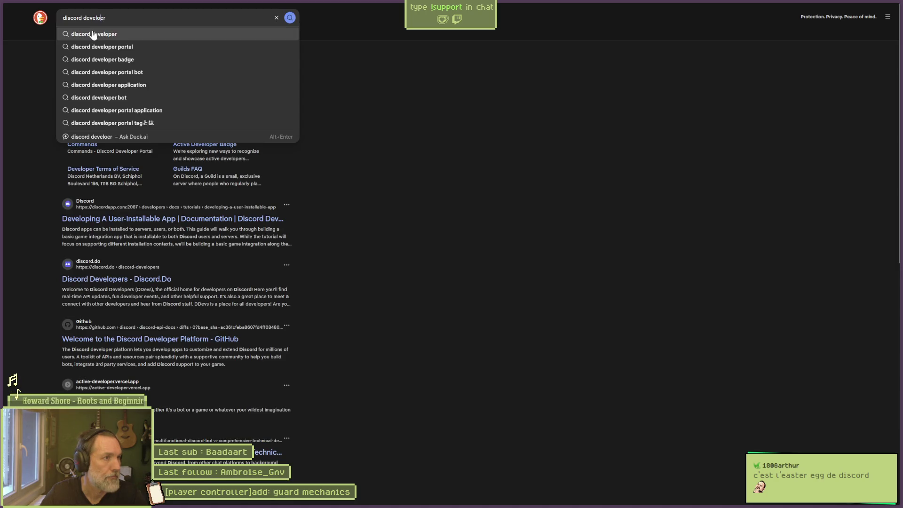
pyautogui.click(94, 34)
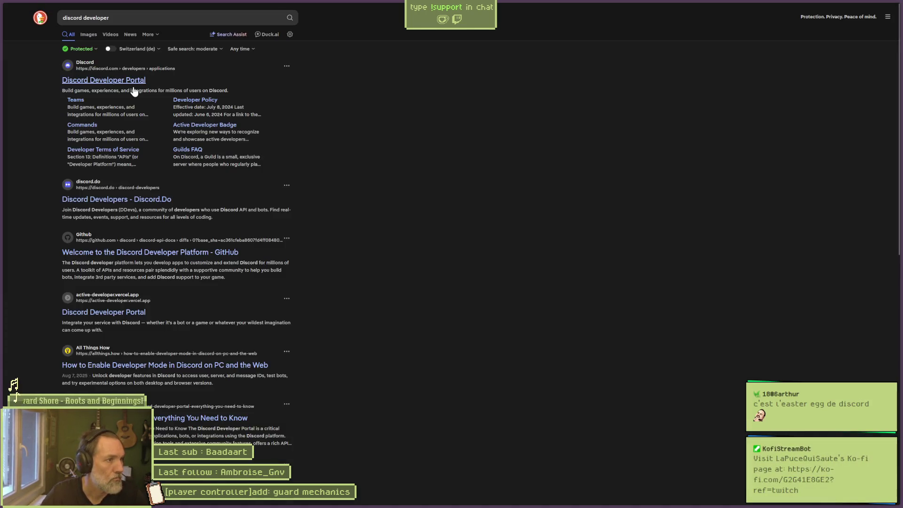
pyautogui.click(139, 82)
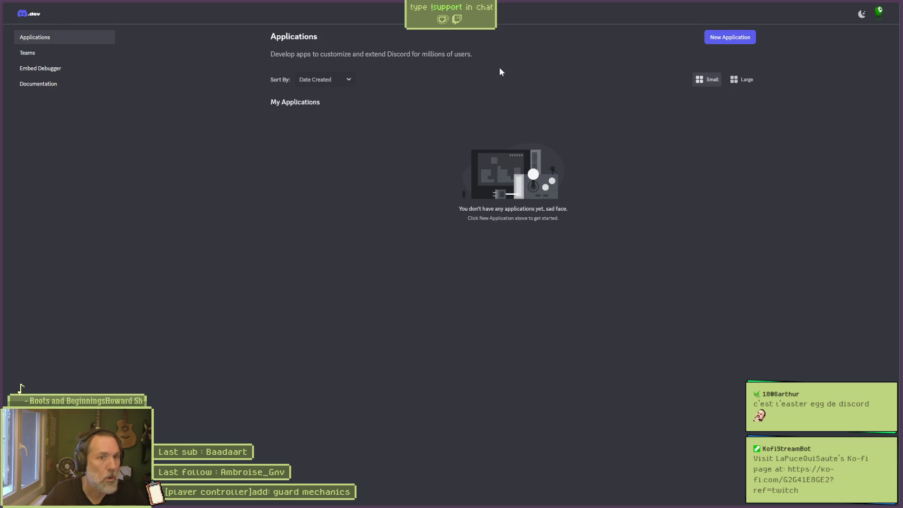
# Step: Move the Developer Portal window aside and return to the node-app project in VS Code
pyautogui.moveTo(645, 6); pyautogui.dragTo(902, 63)
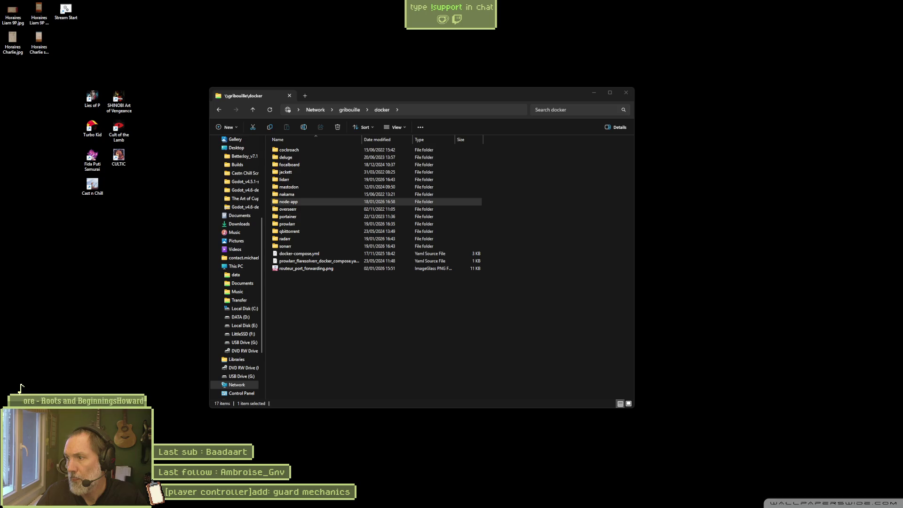
pyautogui.hotkey('alt', 'Tab')
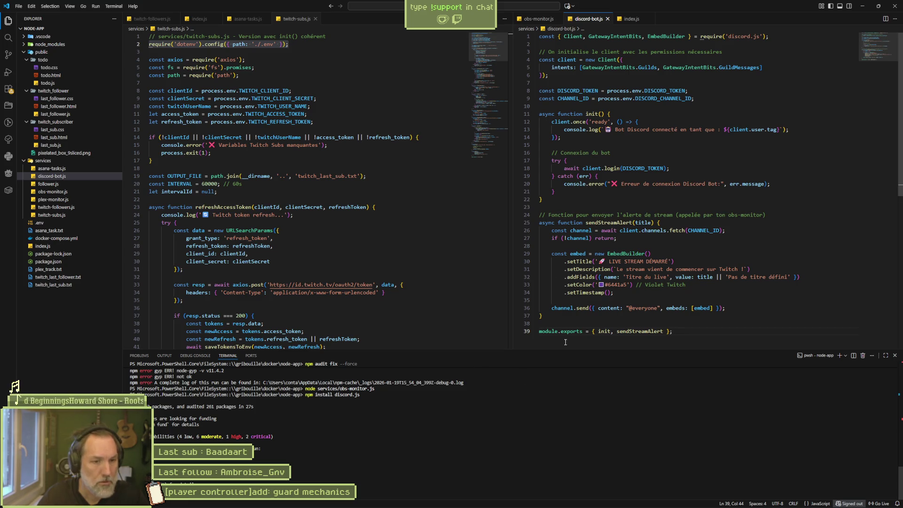
# Step: Run node services/discord-bot.js and node services/obs-monitor.js, then rerun the bot command
pyautogui.write('n')
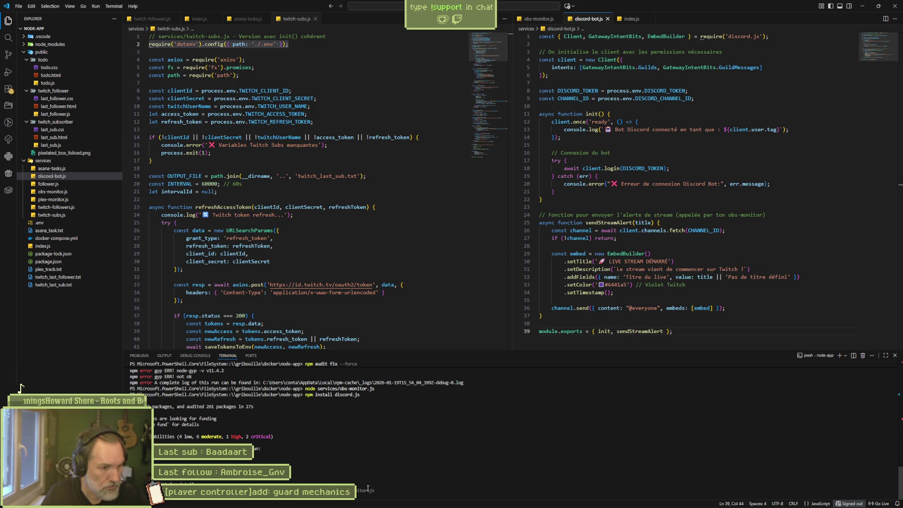
pyautogui.write('ode services/discord-bot.js')
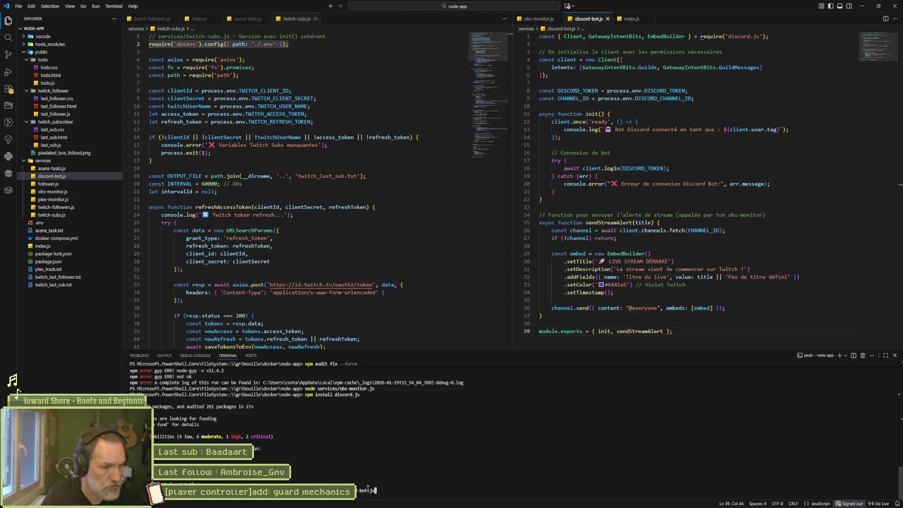
pyautogui.press('Return')
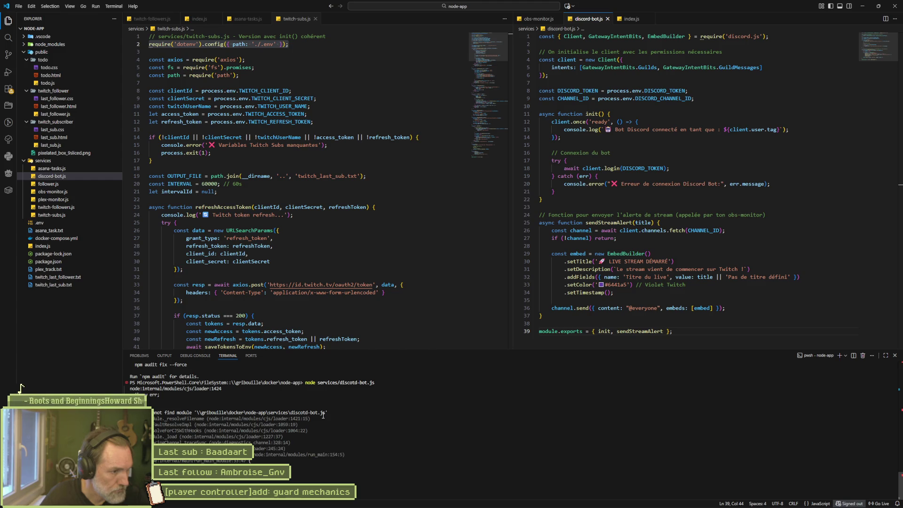
pyautogui.write('node services/obs-monitor.js')
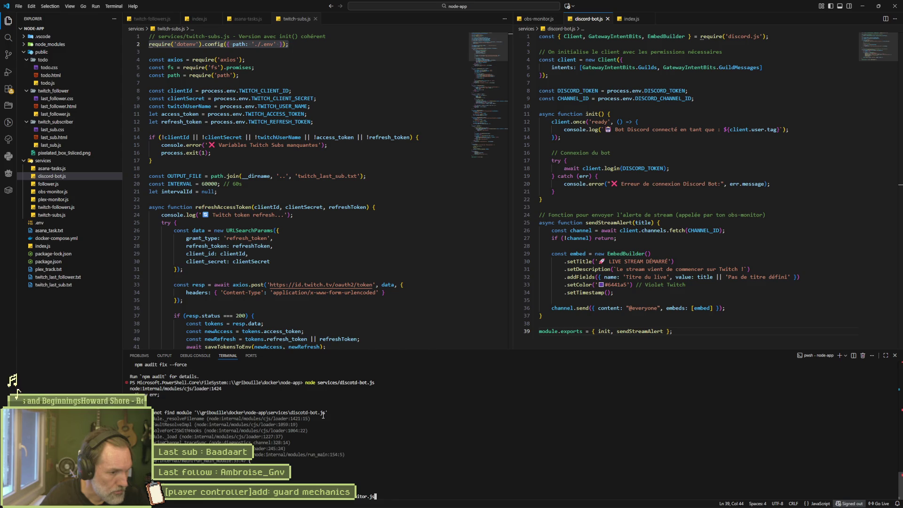
pyautogui.press('Return')
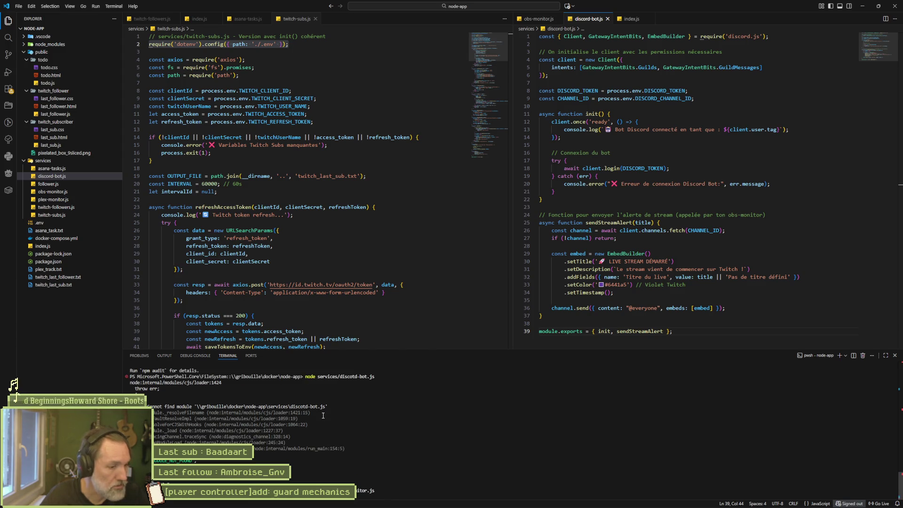
pyautogui.press('Up')
pyautogui.press('Up')
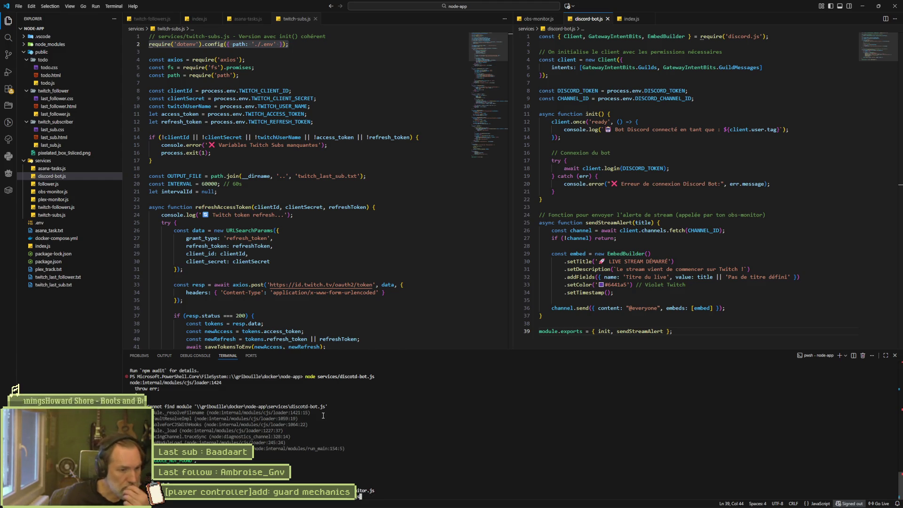
pyautogui.press('Return')
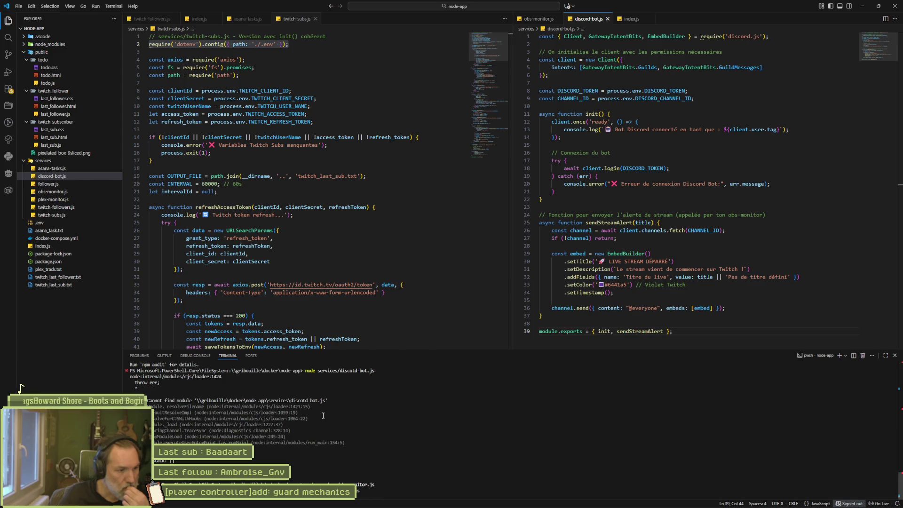
pyautogui.scroll(5, 323, 416)
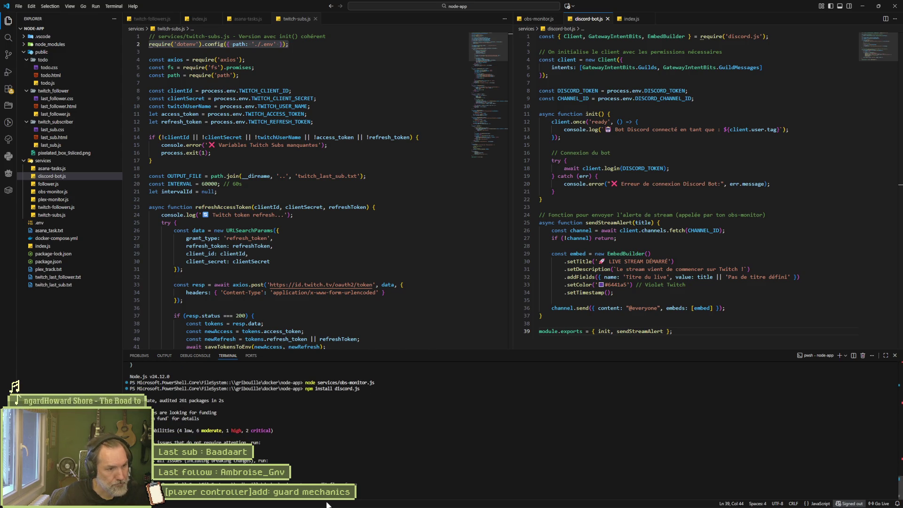
# Step: Run npm audit fix --force and scroll through its node-gyp EPERM rebuild errors
pyautogui.press('Return')
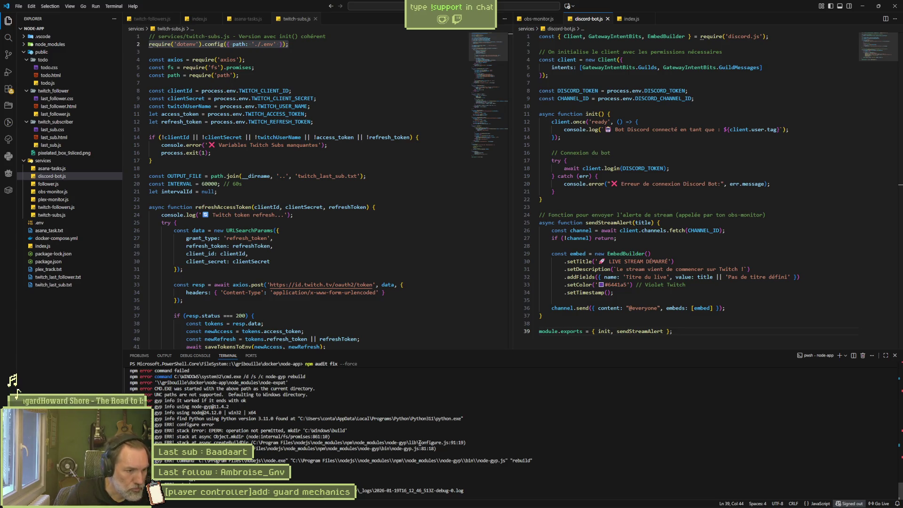
pyautogui.scroll(3, 419, 443)
pyautogui.scroll(-1, 405, 456)
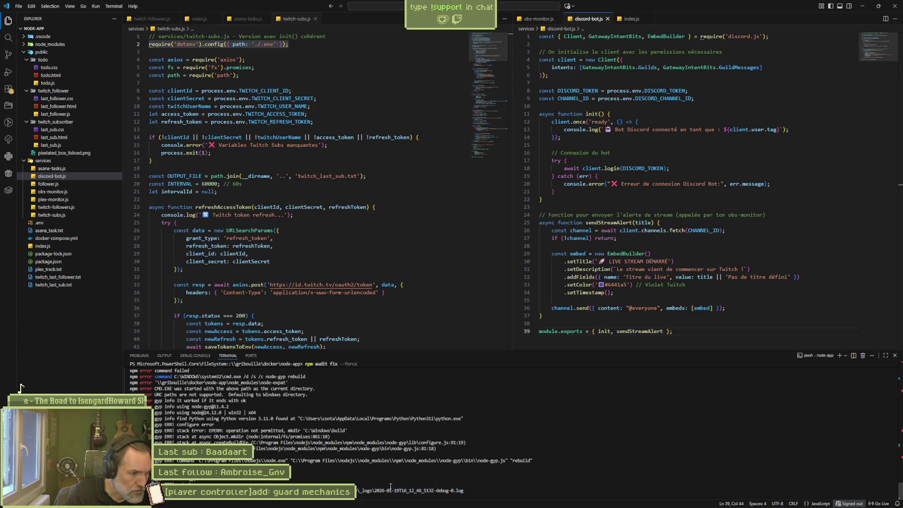
pyautogui.scroll(1, 257, 481)
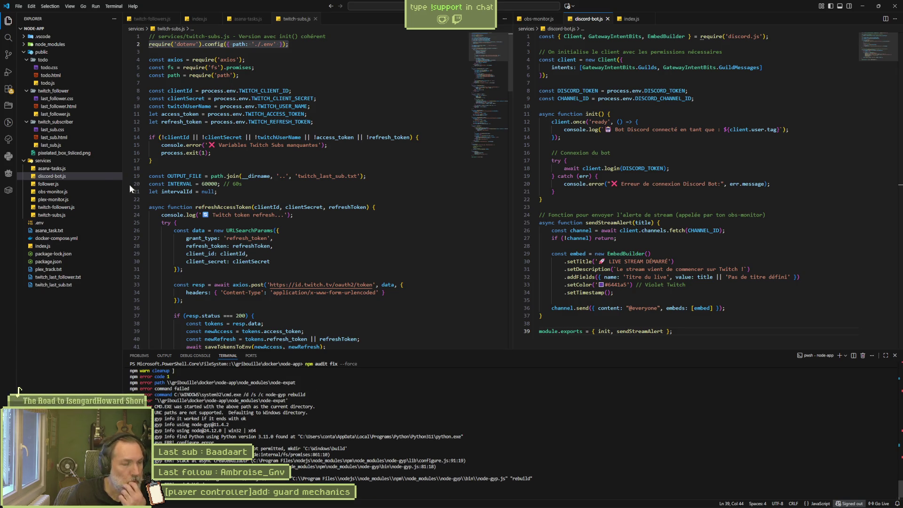
# Step: Open node_modules/discord.js/package.json (version 14.25.1) in the editor
pyautogui.click(22, 44)
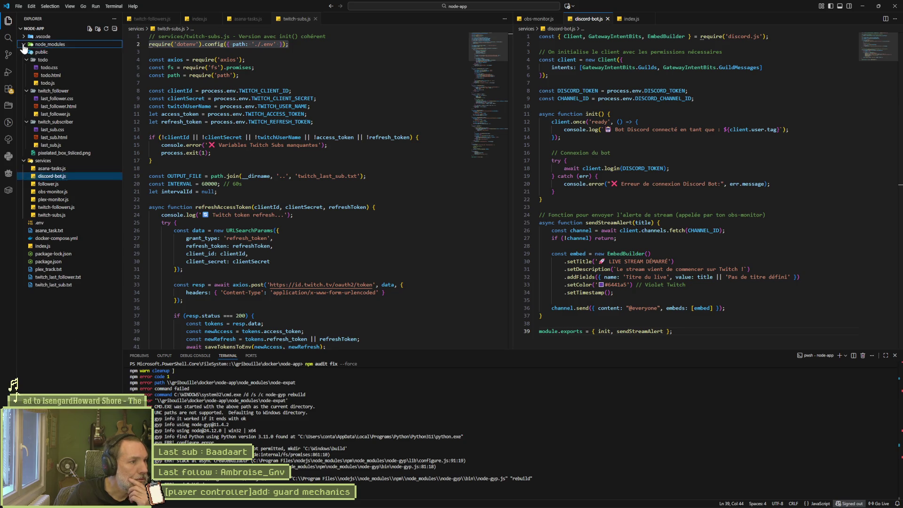
pyautogui.scroll(-5, 63, 322)
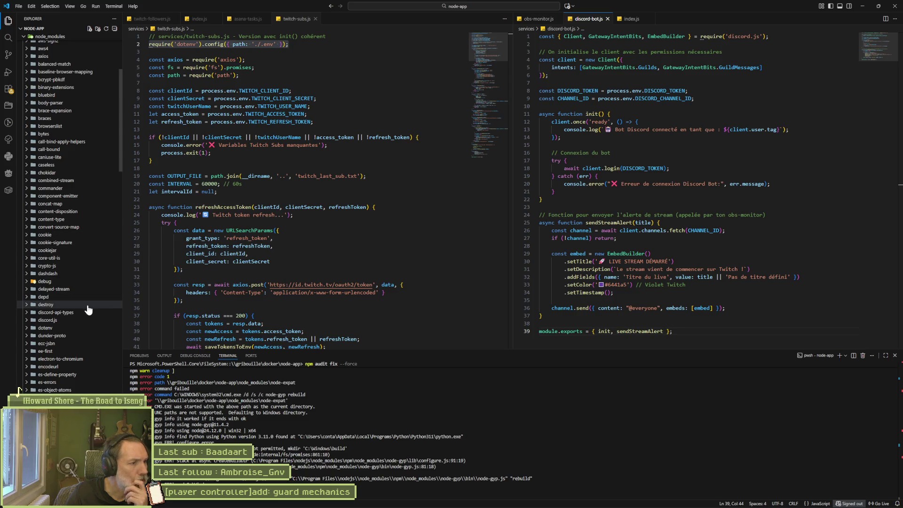
pyautogui.click(27, 322)
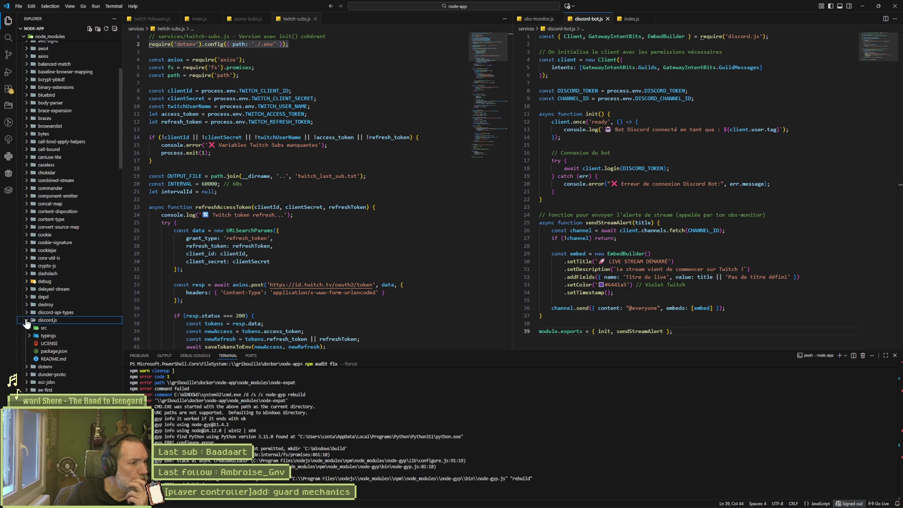
pyautogui.click(52, 351)
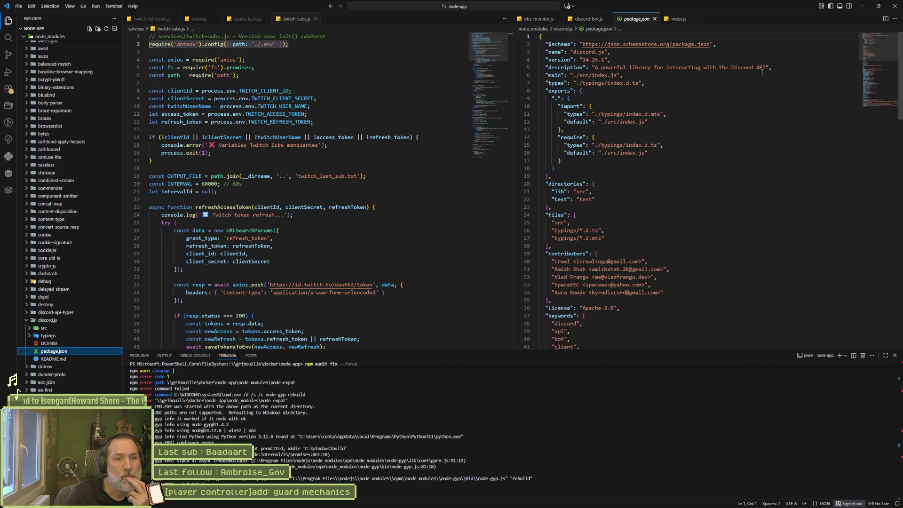
# Step: Scroll down to the discord.js dependencies list, then minimize VS Code
pyautogui.scroll(-2, 660, 145)
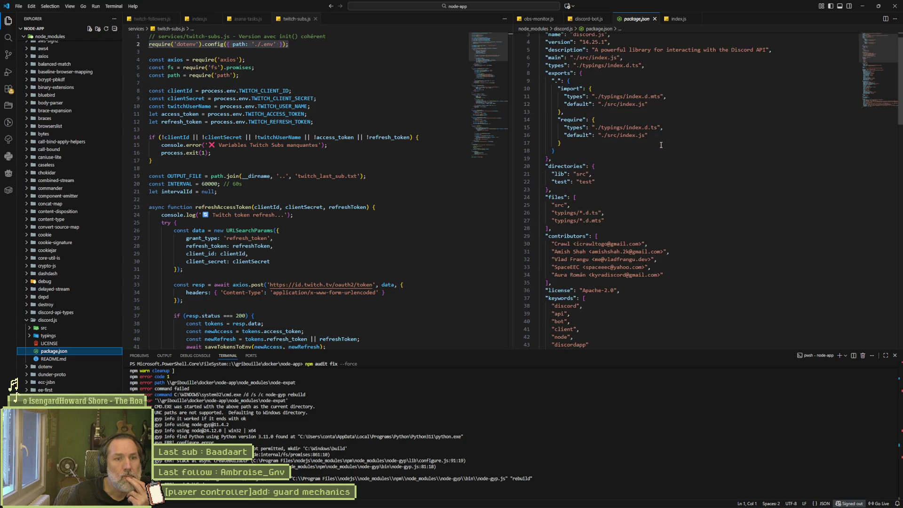
pyautogui.scroll(-8, 618, 218)
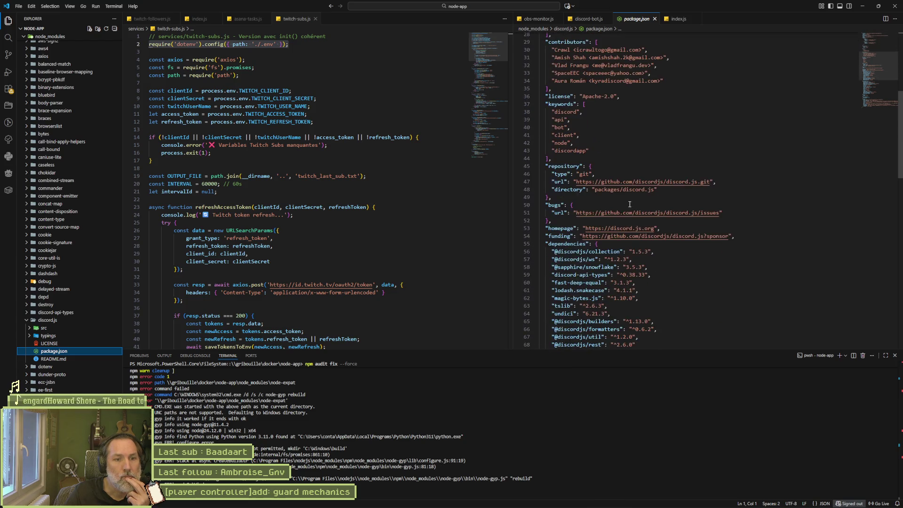
pyautogui.scroll(-2, 618, 218)
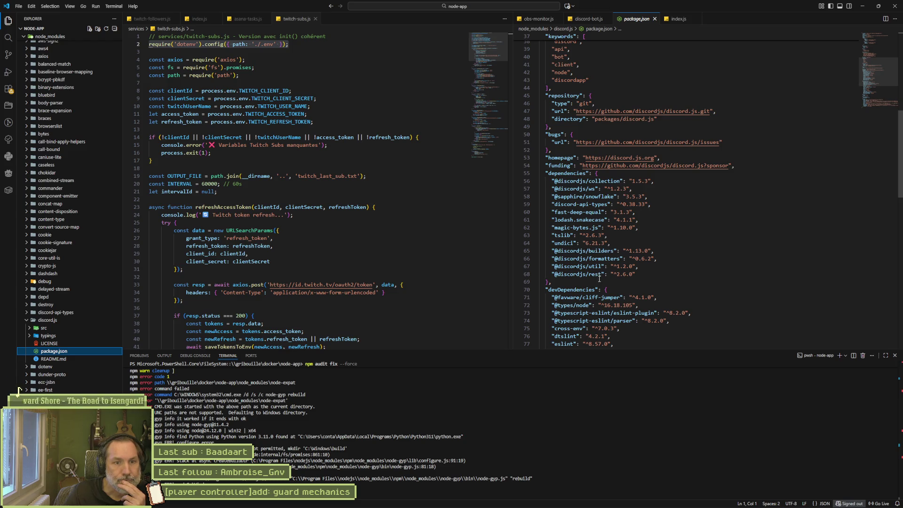
pyautogui.scroll(-4, 599, 279)
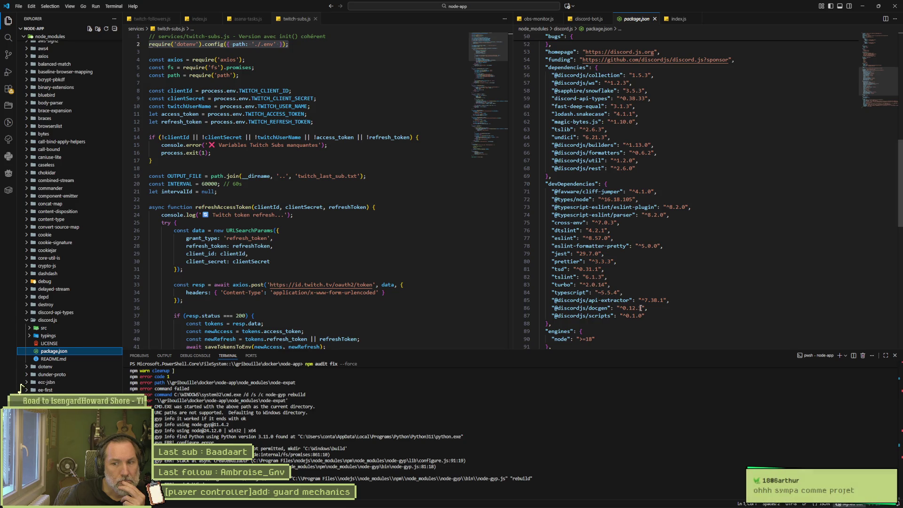
pyautogui.moveTo(641, 308)
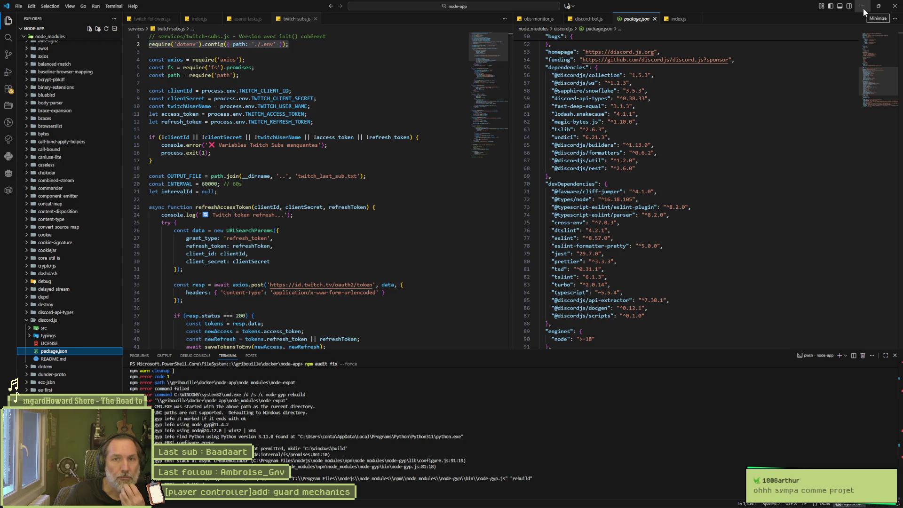
pyautogui.click(863, 8)
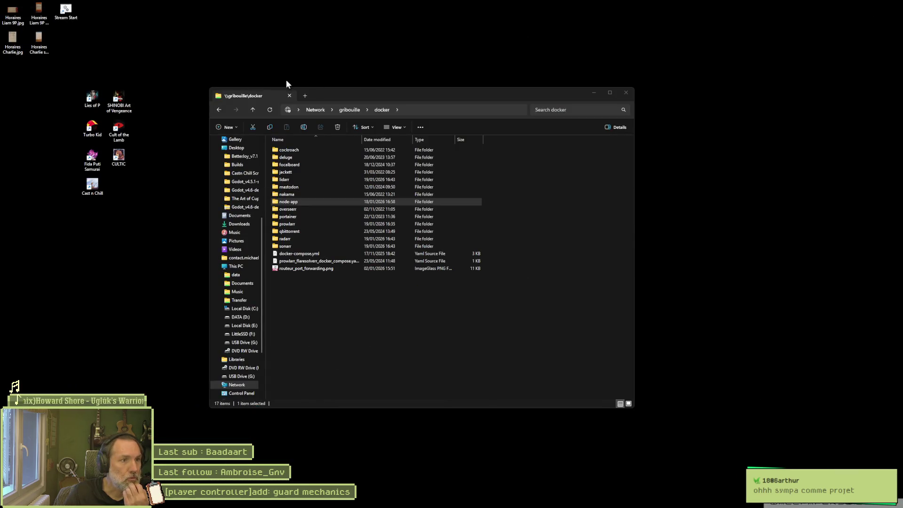
# Step: Select the Stream Start desktop shortcut and close the docker share File Explorer window
pyautogui.click(70, 13)
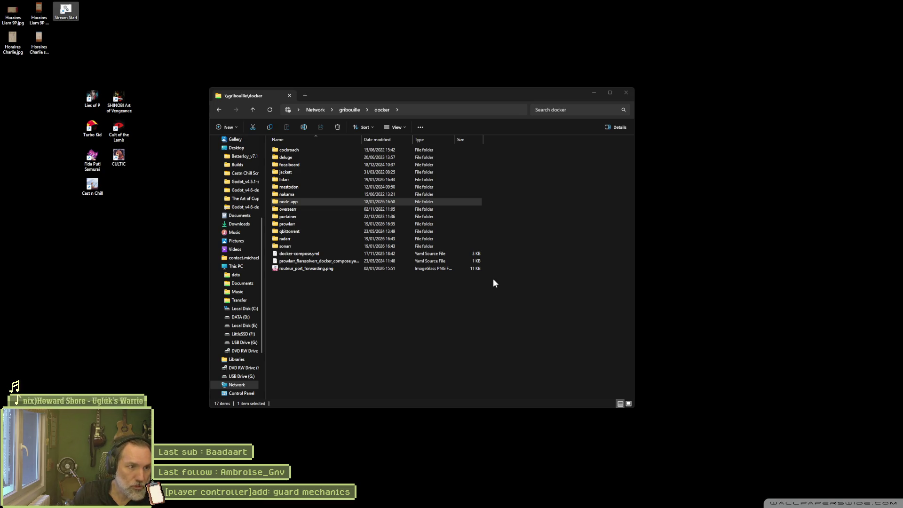
pyautogui.click(626, 92)
# Step: Restore VS Code, collapse node_modules in the Explorer, then switch to the Godot editor
pyautogui.moveTo(569, 506)
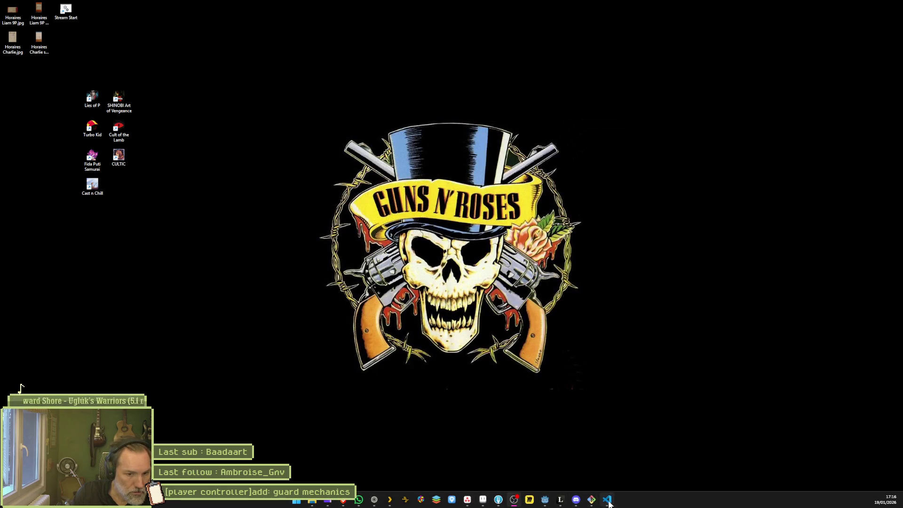
pyautogui.click(607, 499)
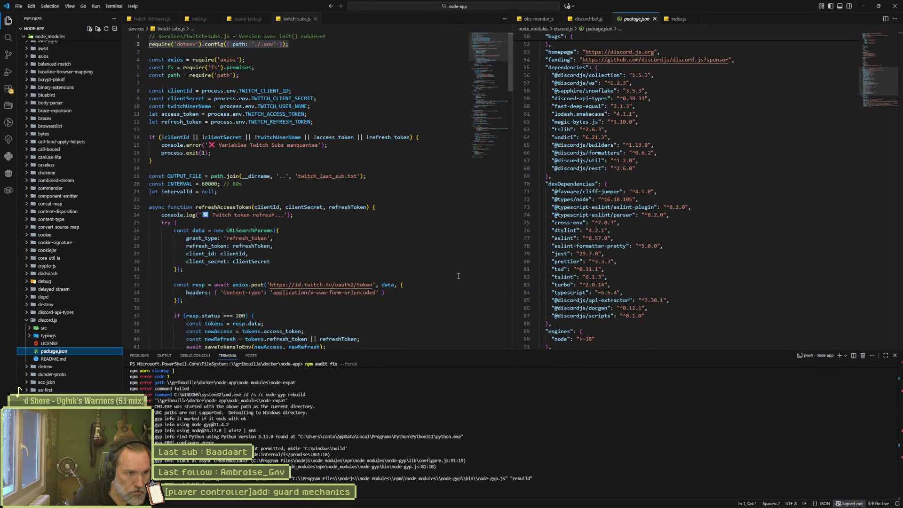
pyautogui.scroll(7, 32, 94)
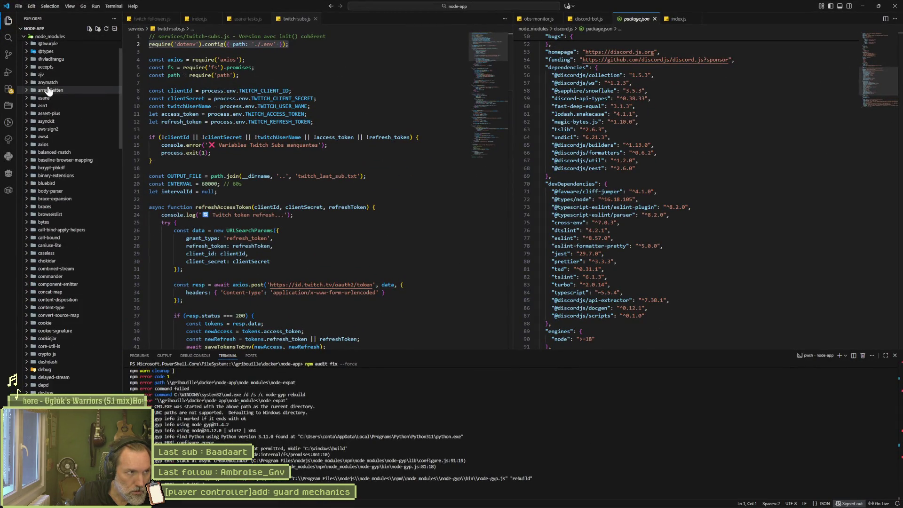
pyautogui.click(26, 44)
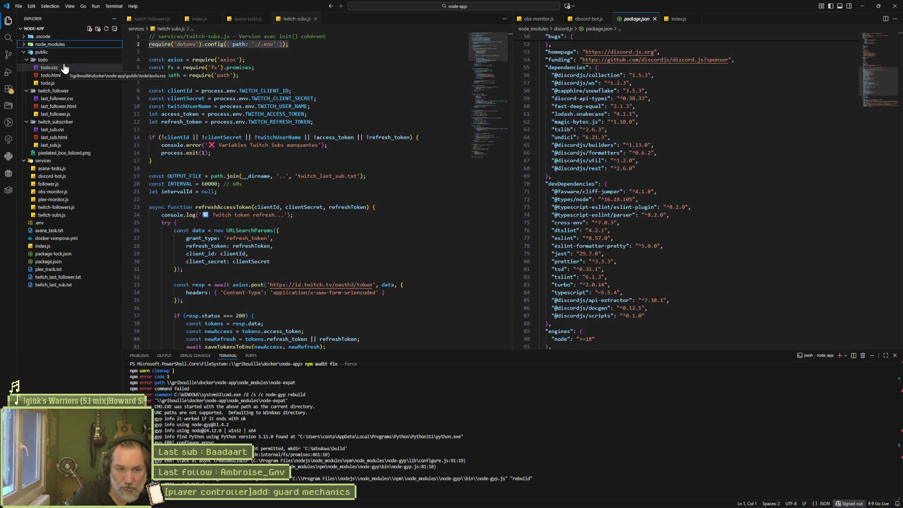
pyautogui.moveTo(492, 501)
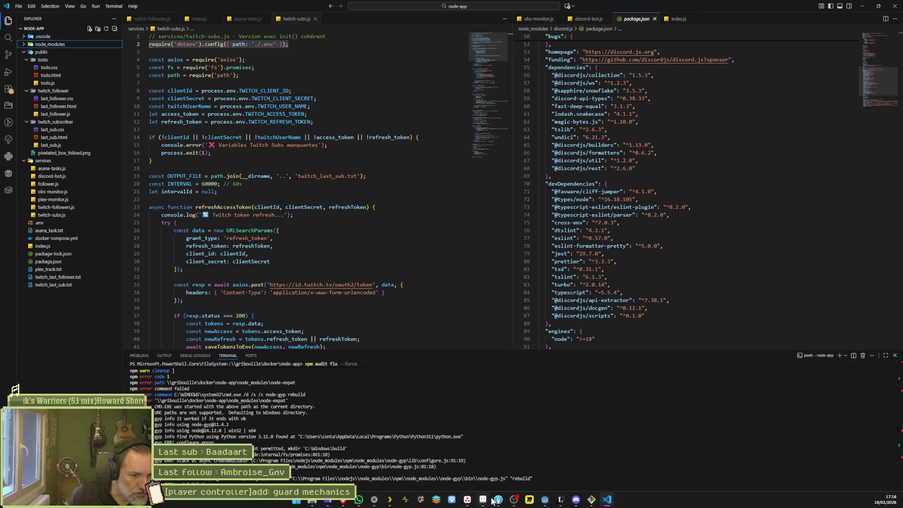
pyautogui.click(545, 500)
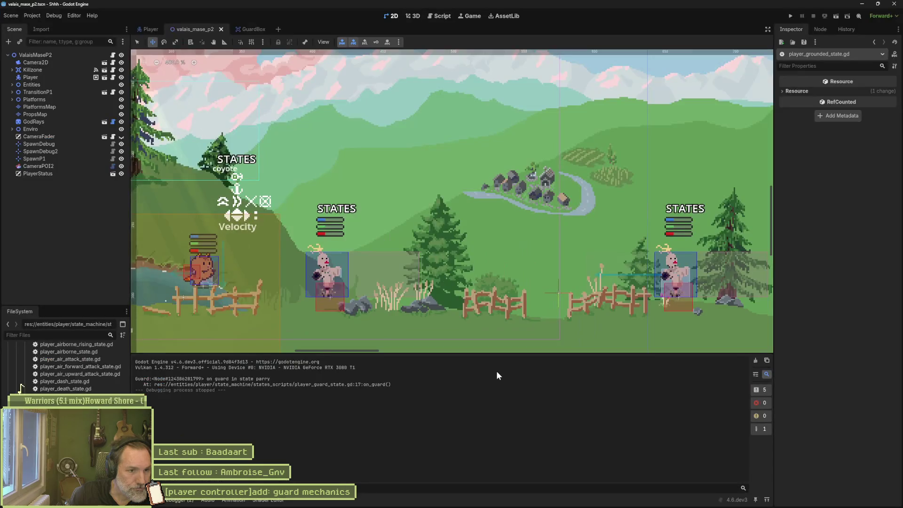
# Step: Run the Godot project with F5 and walk the cat left
pyautogui.press('F5')
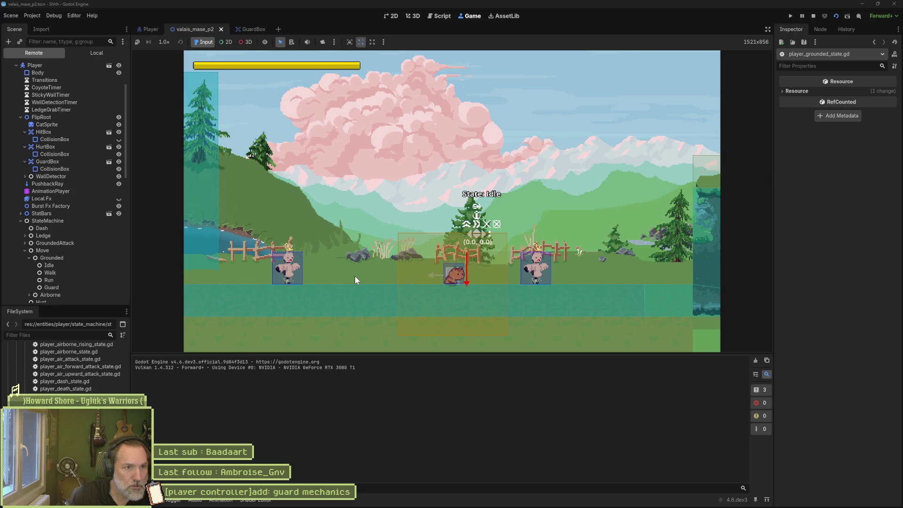
pyautogui.press('Left')
pyautogui.press('Left')
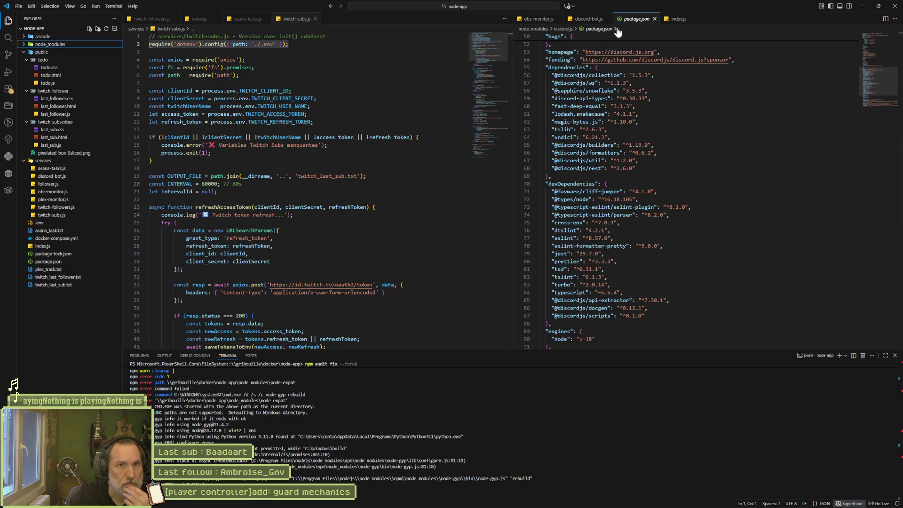
# Step: Close the package.json tab, select 'process' on discord-bot.js line 8, and return to Godot
pyautogui.middleClick(636, 23)
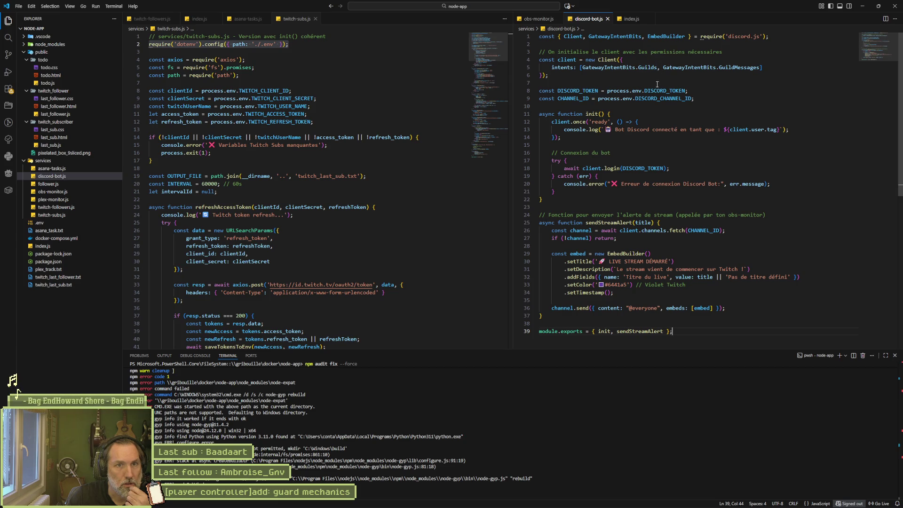
pyautogui.doubleClick(623, 91)
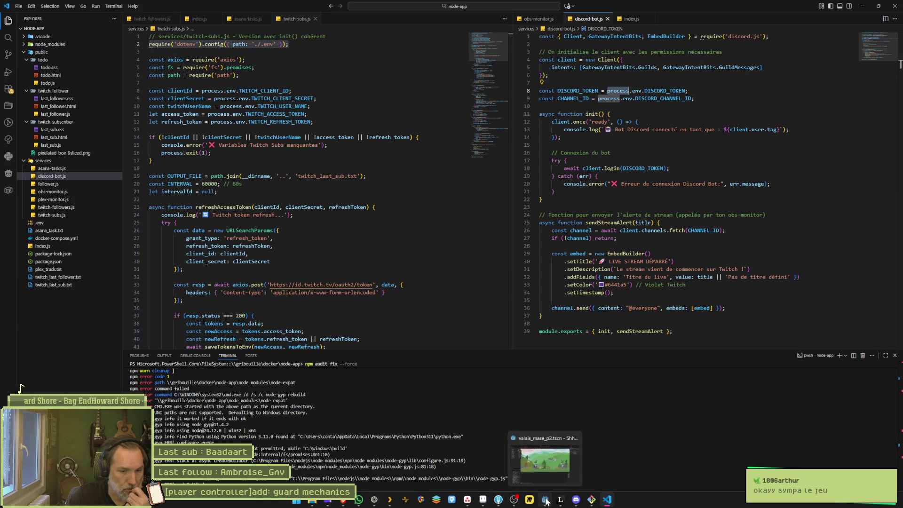
pyautogui.click(545, 502)
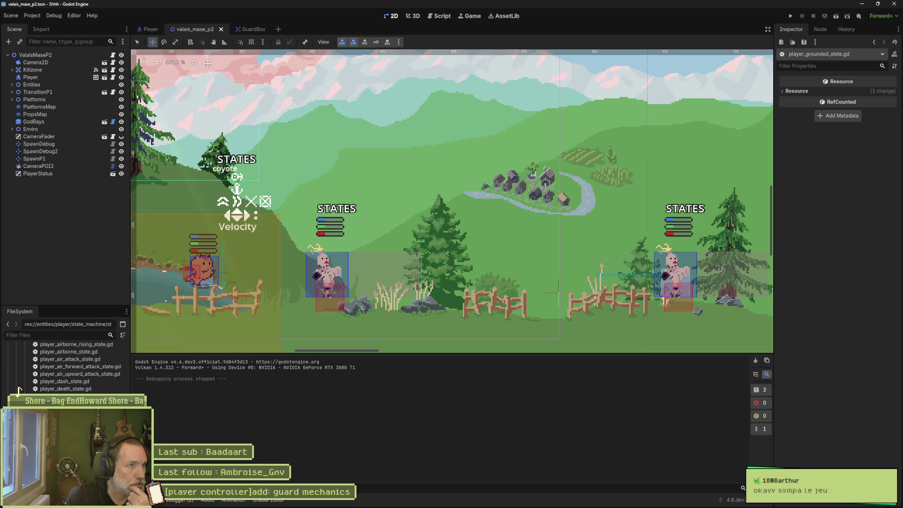
# Step: Glance at the Debug menu, run the game with F5, and walk the cat right, left, right
pyautogui.click(54, 15)
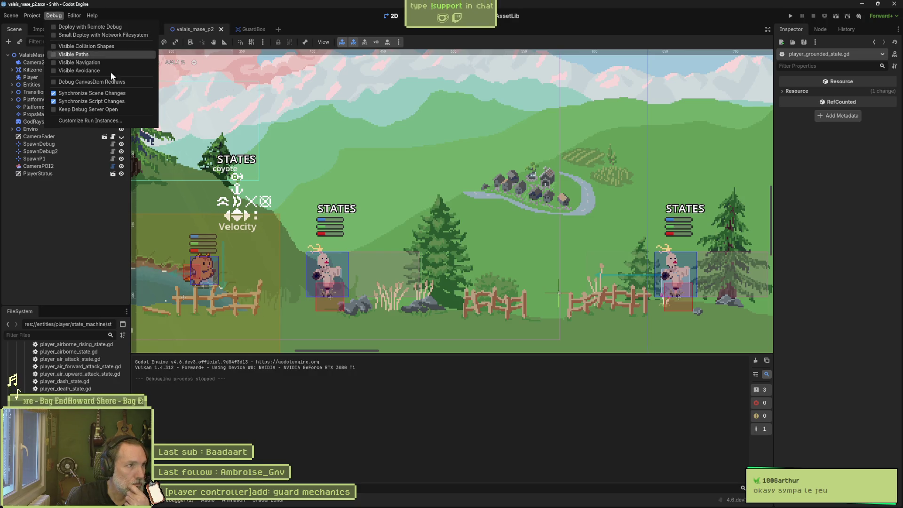
pyautogui.click(326, 236)
pyautogui.press('F5')
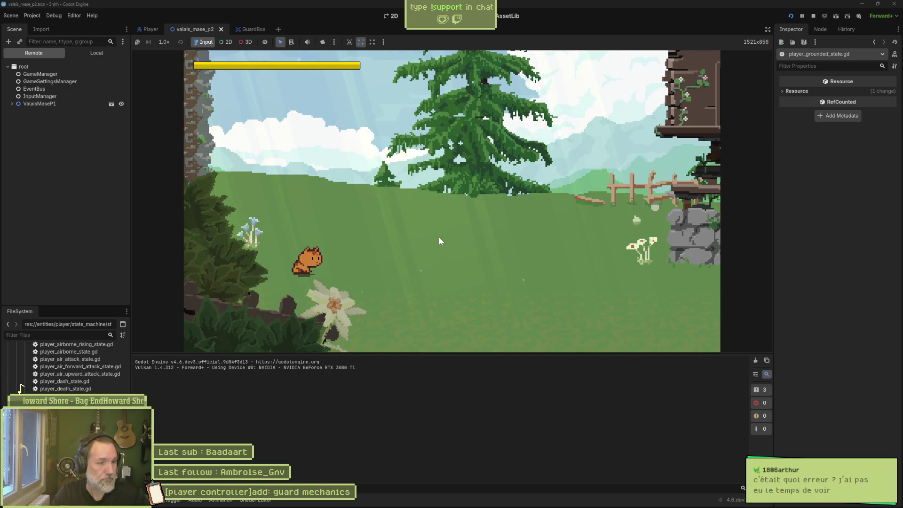
pyautogui.press('d')
pyautogui.press('d')
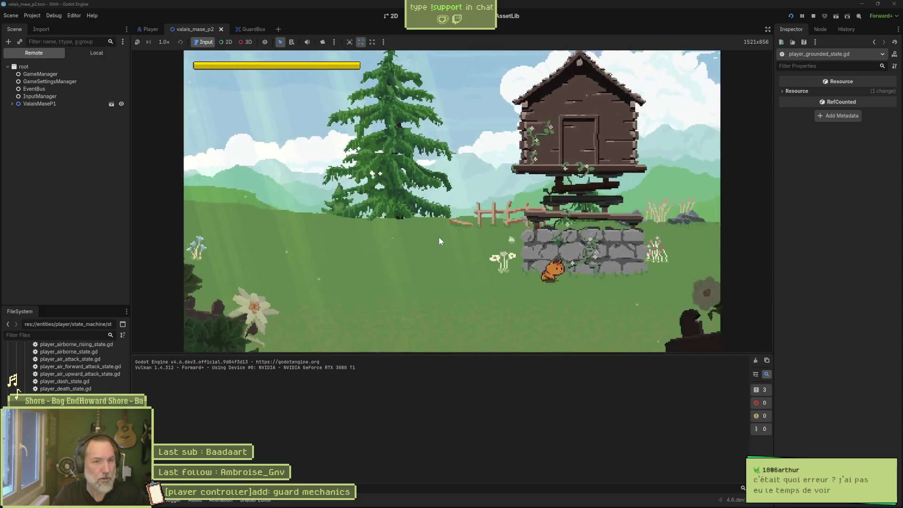
pyautogui.press('a')
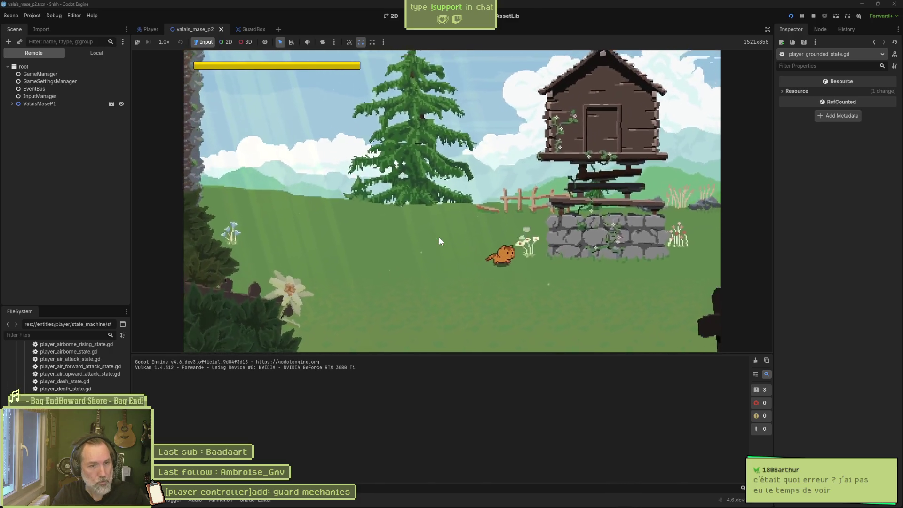
pyautogui.press('d')
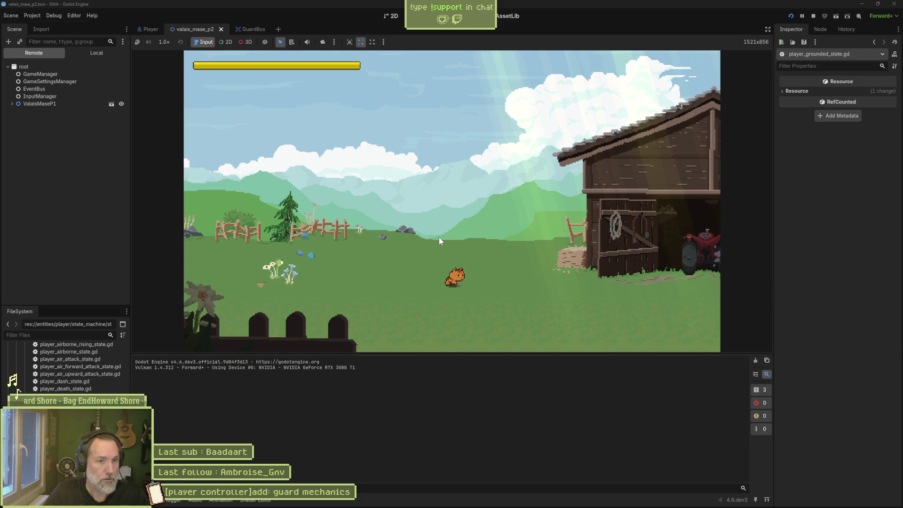
# Step: Run the cat right past the barn, over the ledge and gap, stopping beside the enemy
pyautogui.press('Right')
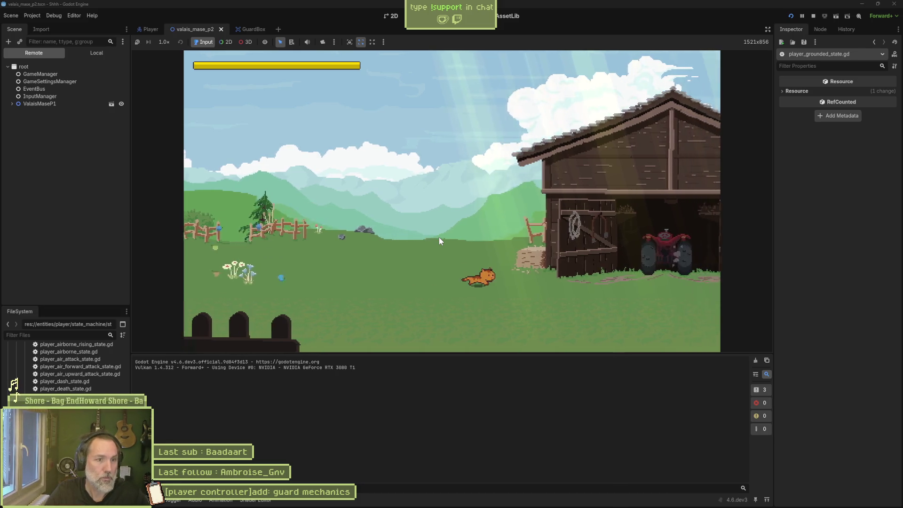
pyautogui.press('Right')
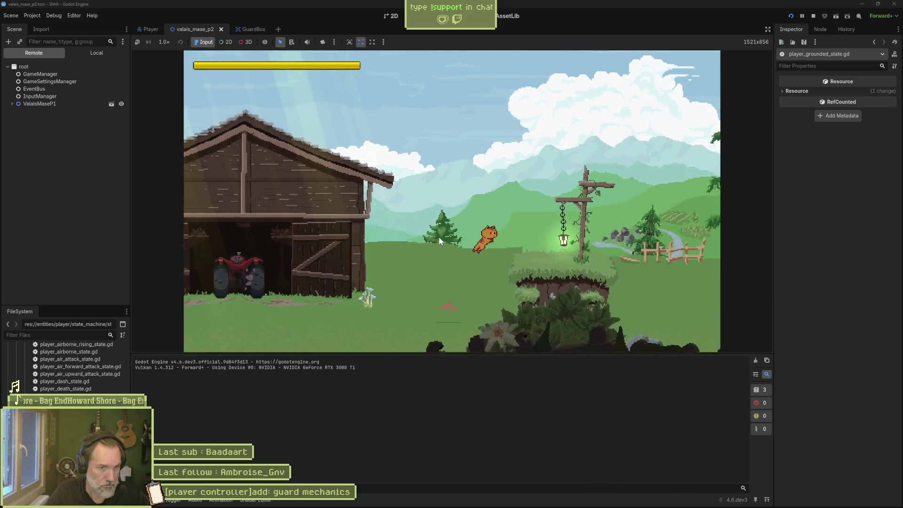
pyautogui.press('space')
pyautogui.press('Right')
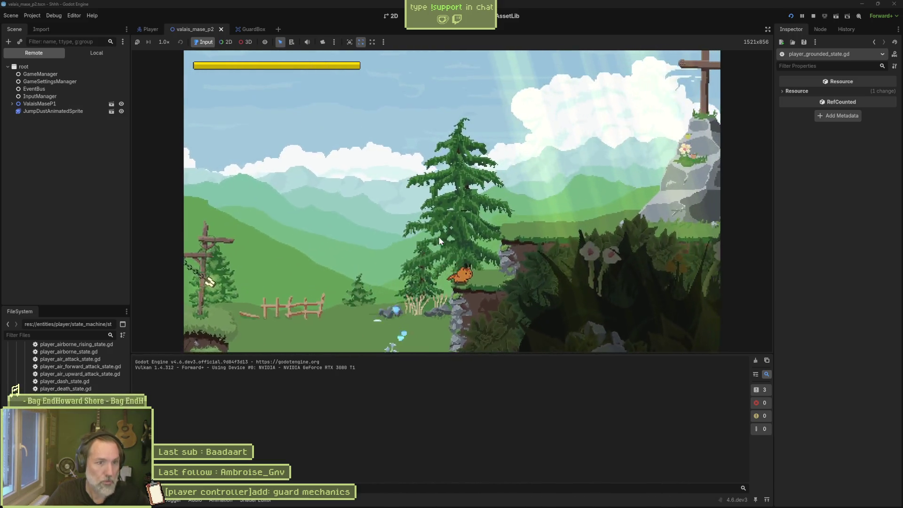
pyautogui.press('Right')
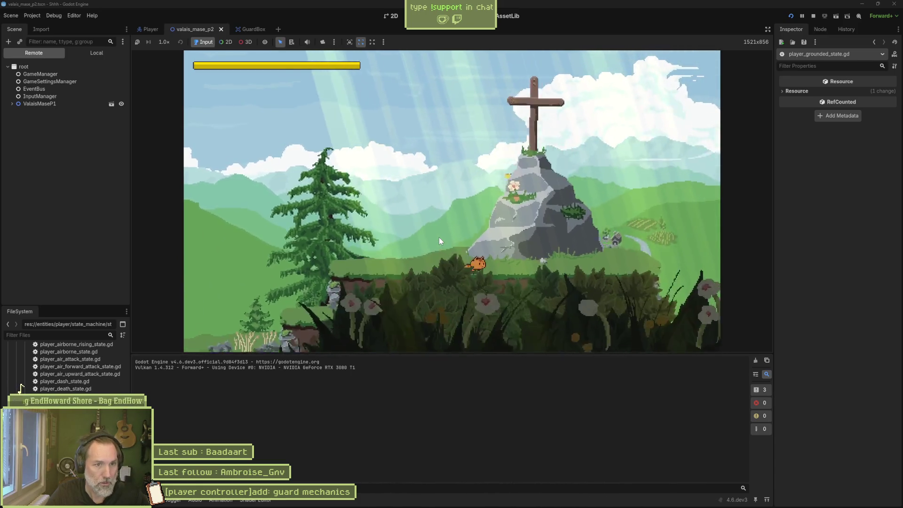
pyautogui.press('space')
pyautogui.press('Right')
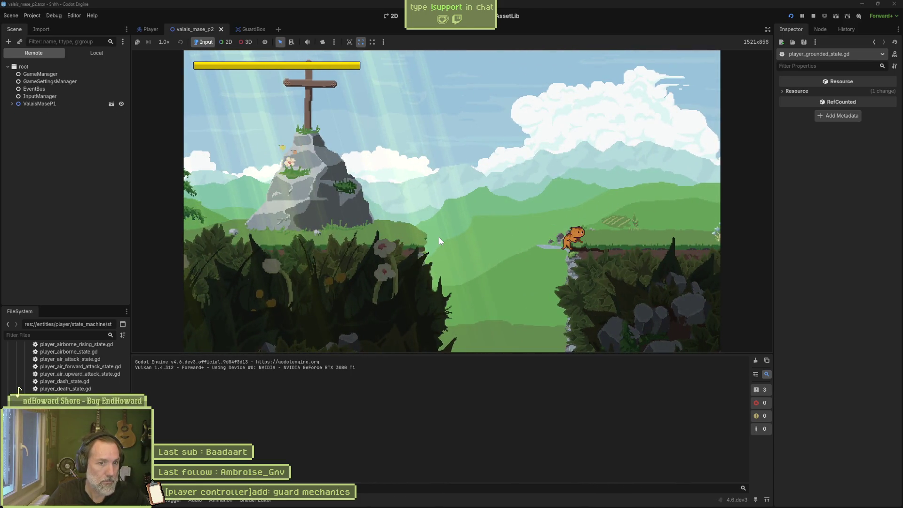
pyautogui.press('Right')
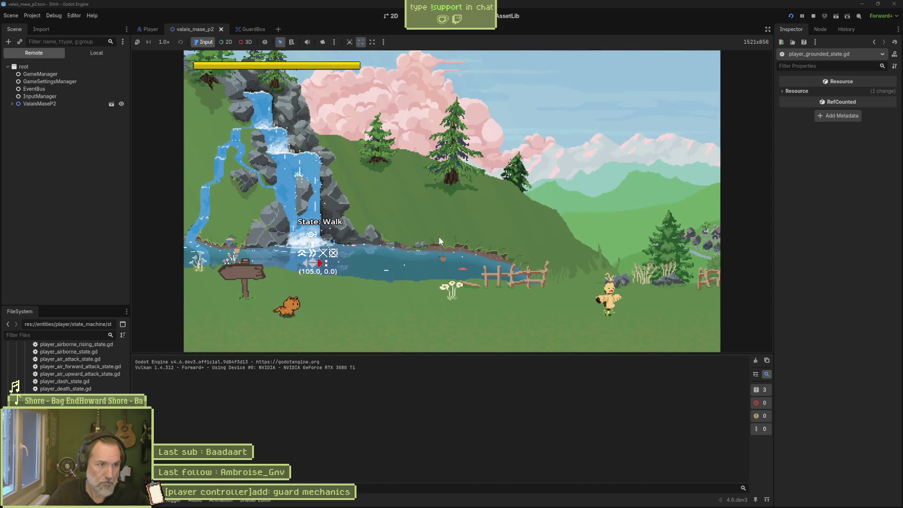
pyautogui.press('Right')
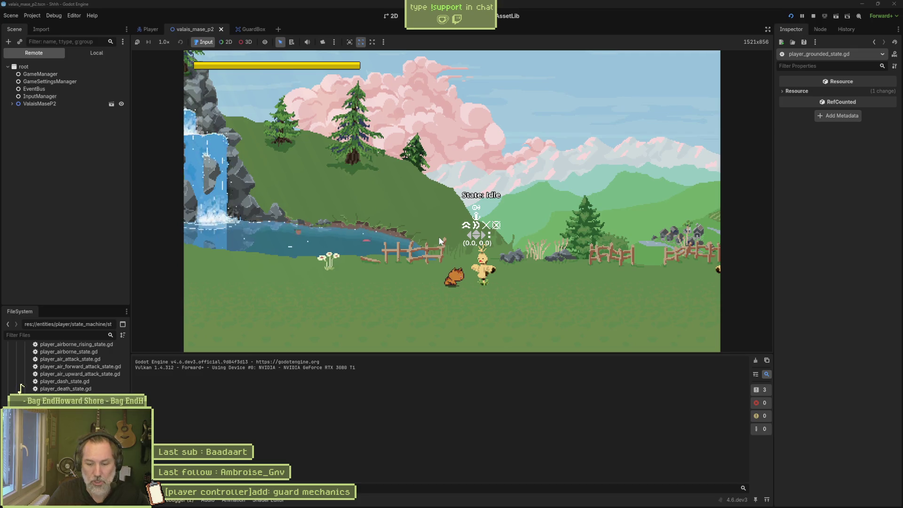
# Step: Attack the straw enemy with the J combo and K persona attack, then enlarge the game view
pyautogui.press('j')
pyautogui.press('j')
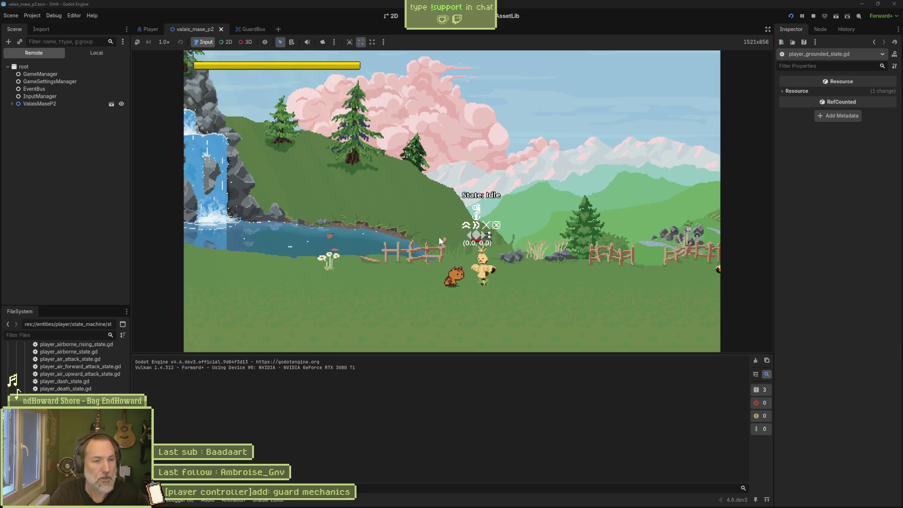
pyautogui.press('k')
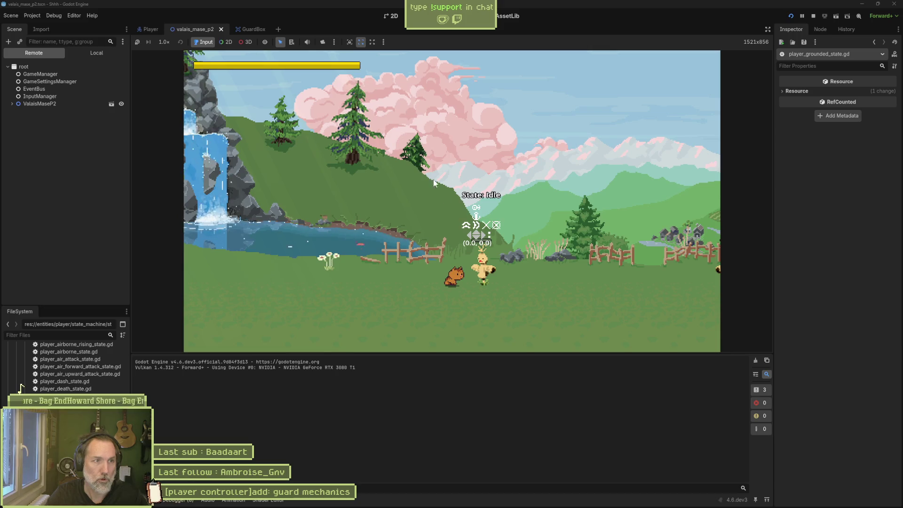
pyautogui.press('Right')
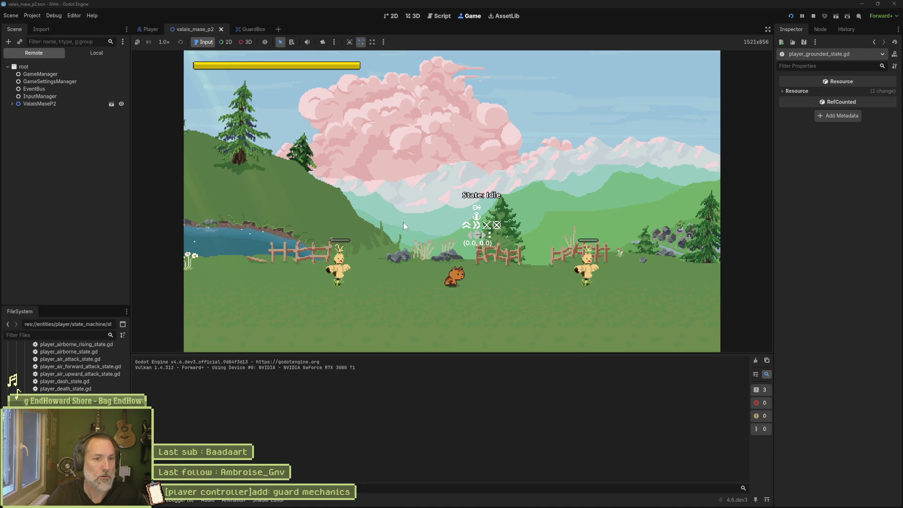
pyautogui.moveTo(368, 354); pyautogui.dragTo(368, 402)
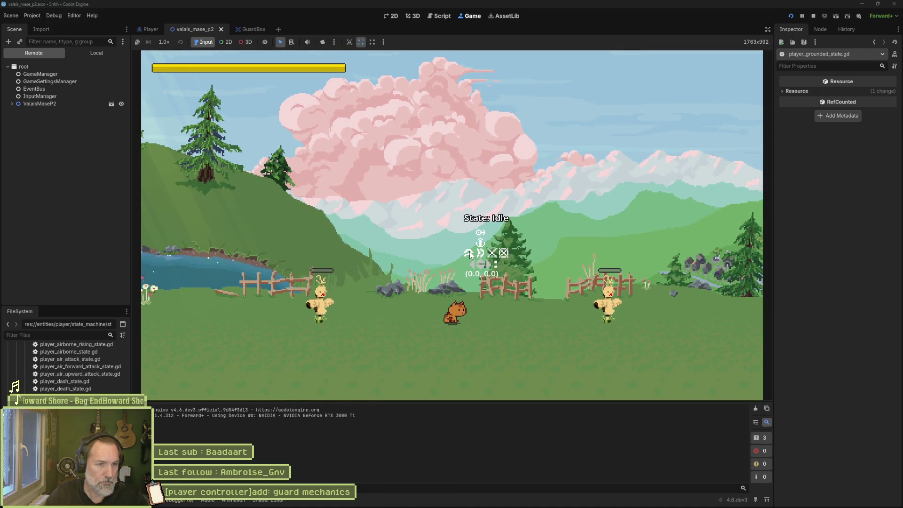
# Step: Jump the cat up onto the cliff, walk along its top, and leap across the gap
pyautogui.press('Right')
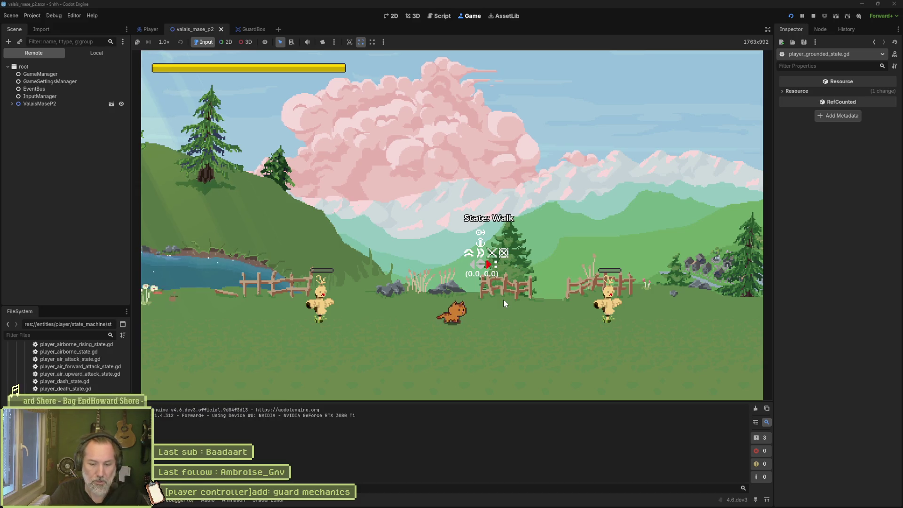
pyautogui.press('space')
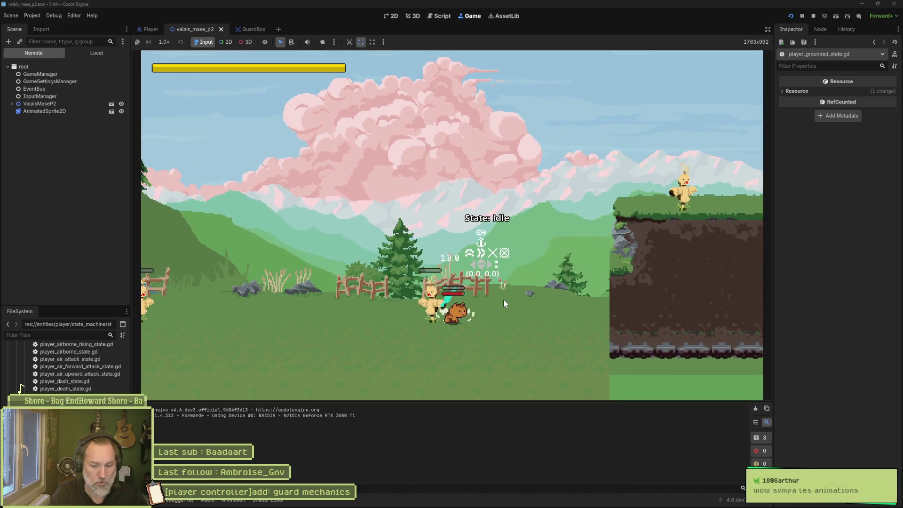
pyautogui.press('space')
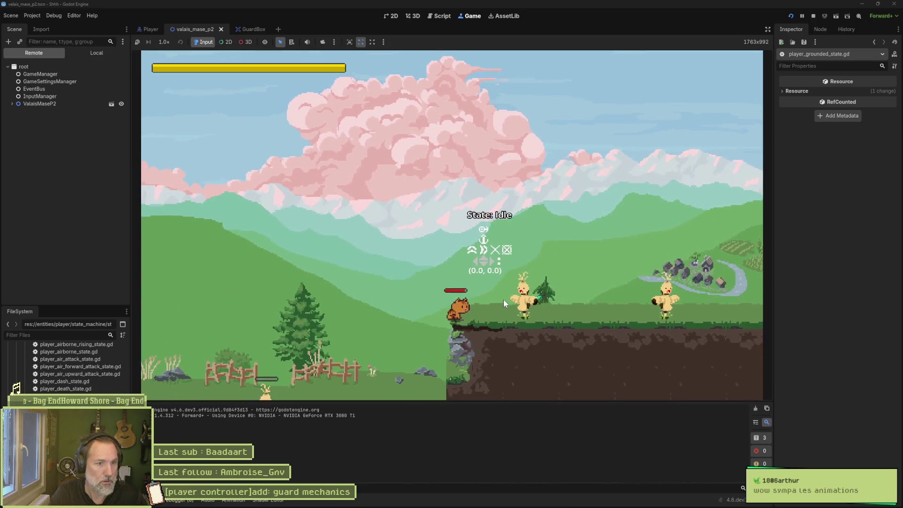
pyautogui.press('space')
pyautogui.press('Right')
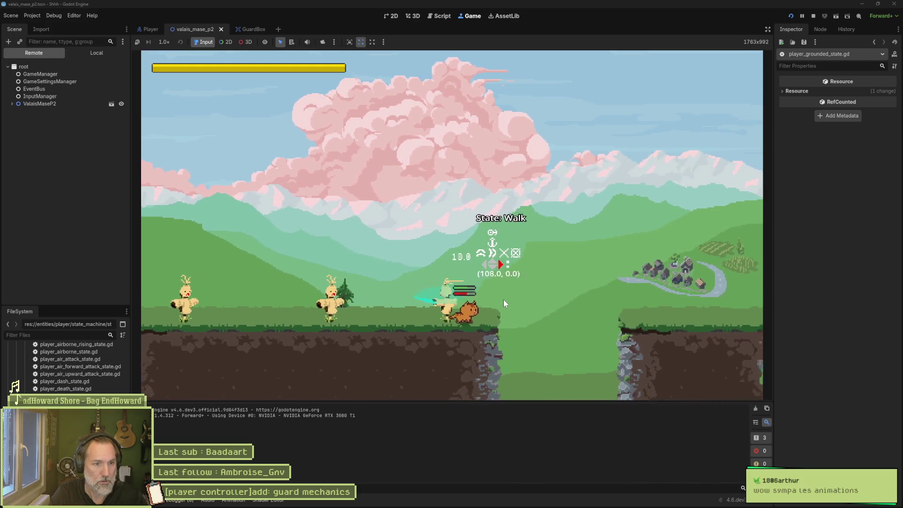
pyautogui.press('Up')
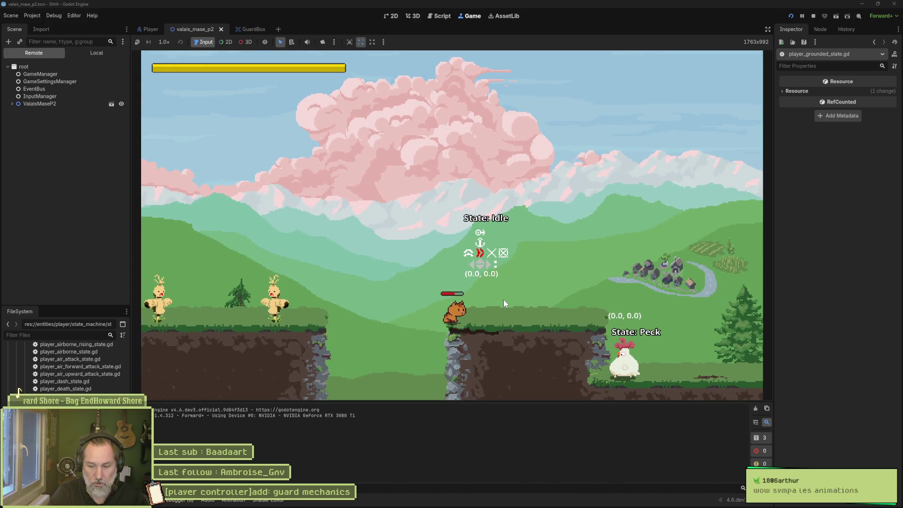
pyautogui.press('Right')
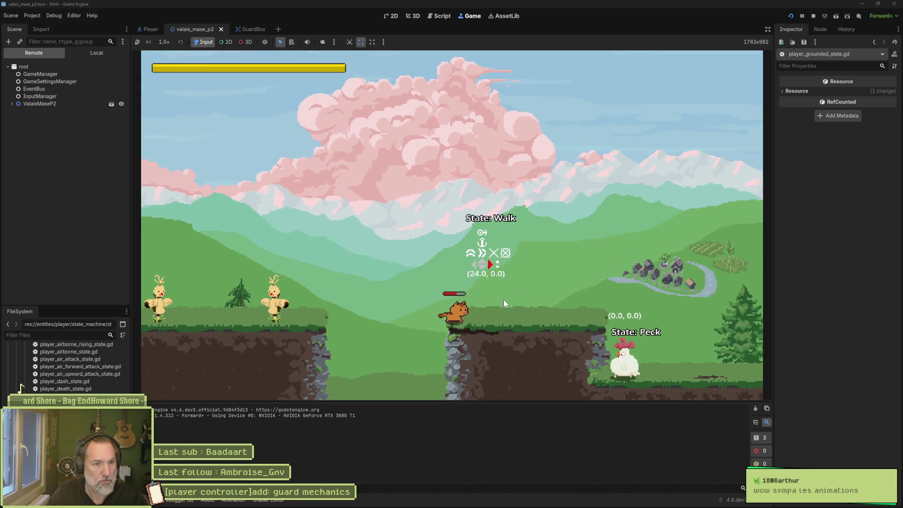
pyautogui.press('space')
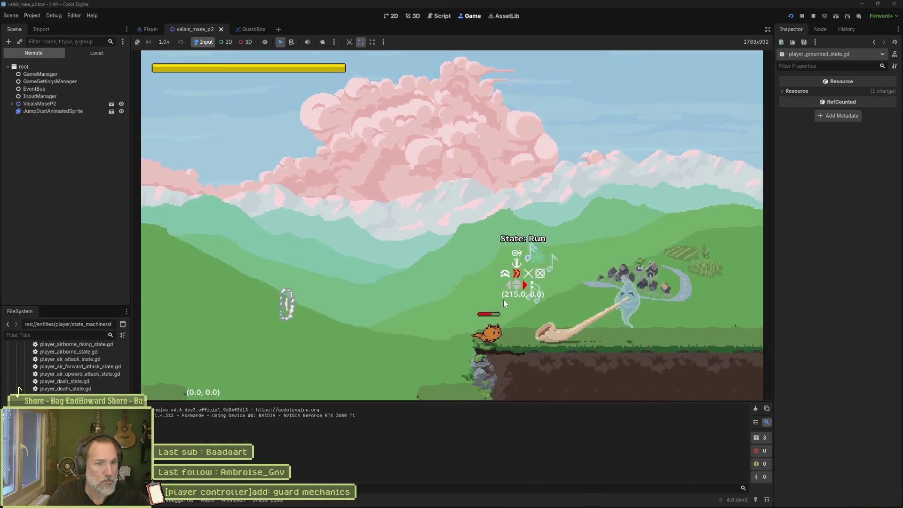
# Step: Jump left onto the raised platform, then right onto the upper ledge, and stop with F8
pyautogui.press('Left')
pyautogui.press('space')
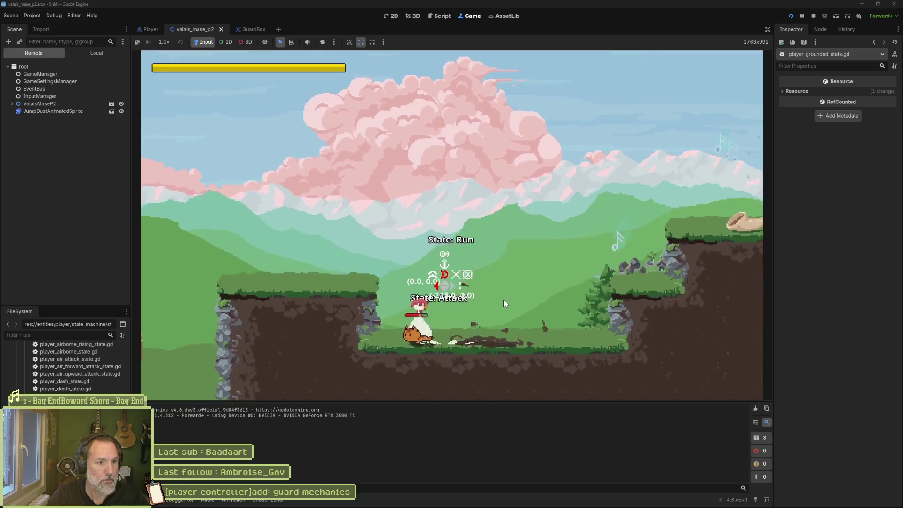
pyautogui.press('space')
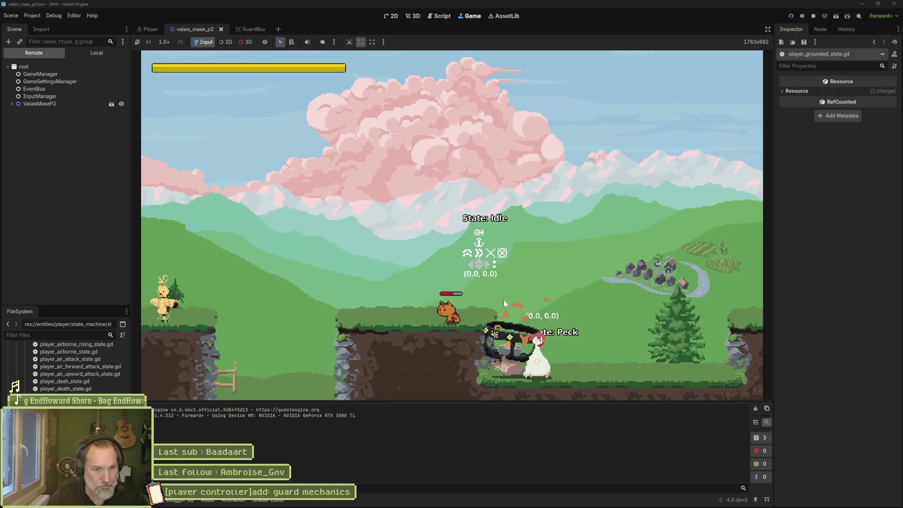
pyautogui.press('space')
pyautogui.press('Right')
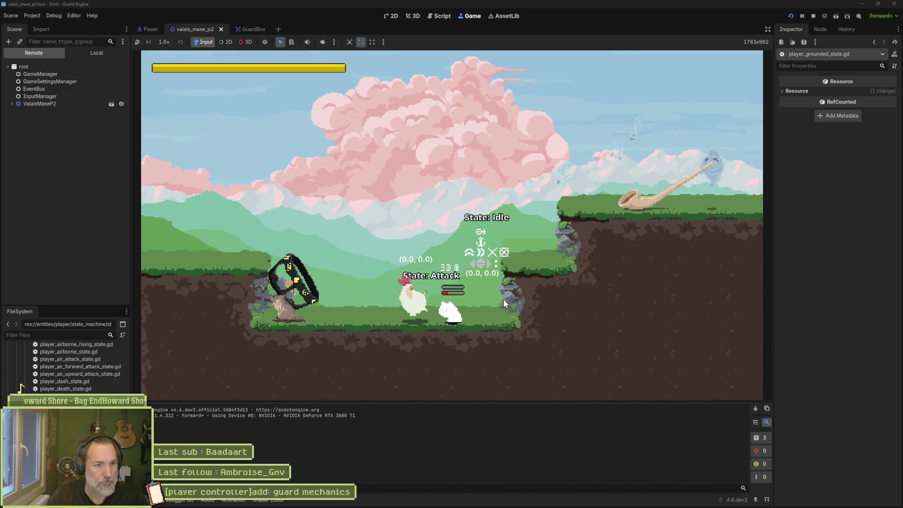
pyautogui.press('space')
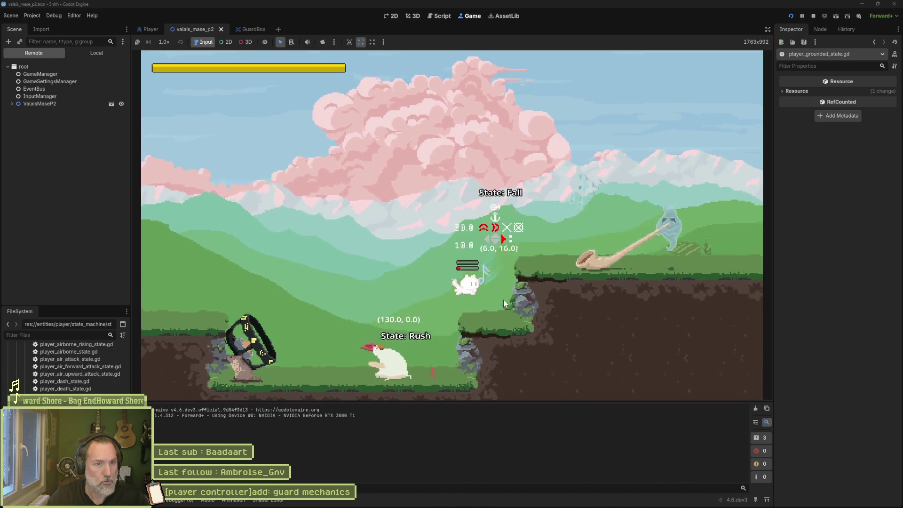
pyautogui.press('Right')
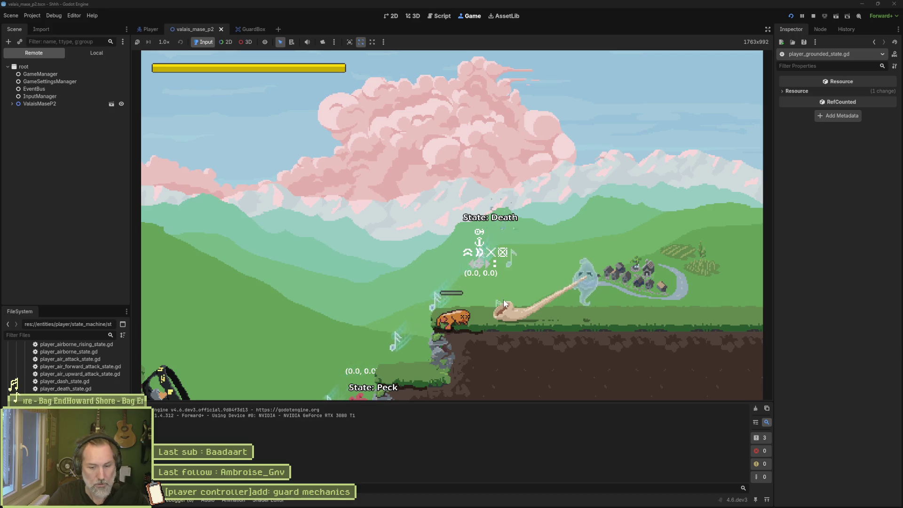
pyautogui.press('F8')
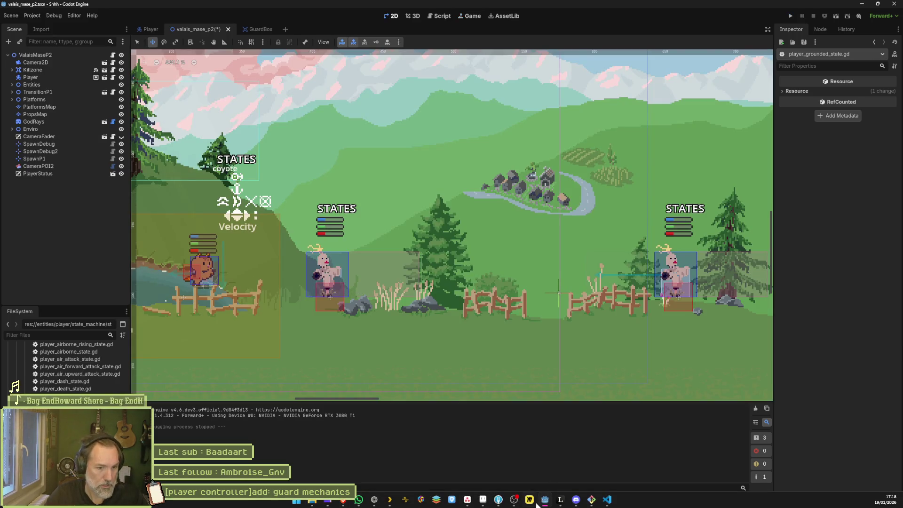
# Step: In Aseprite, play the cow animation from its first frame
pyautogui.click(482, 501)
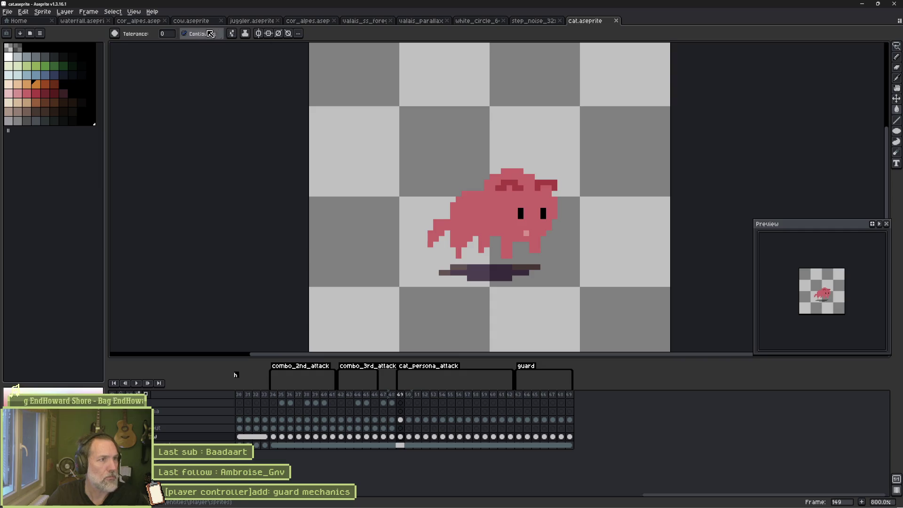
pyautogui.click(190, 23)
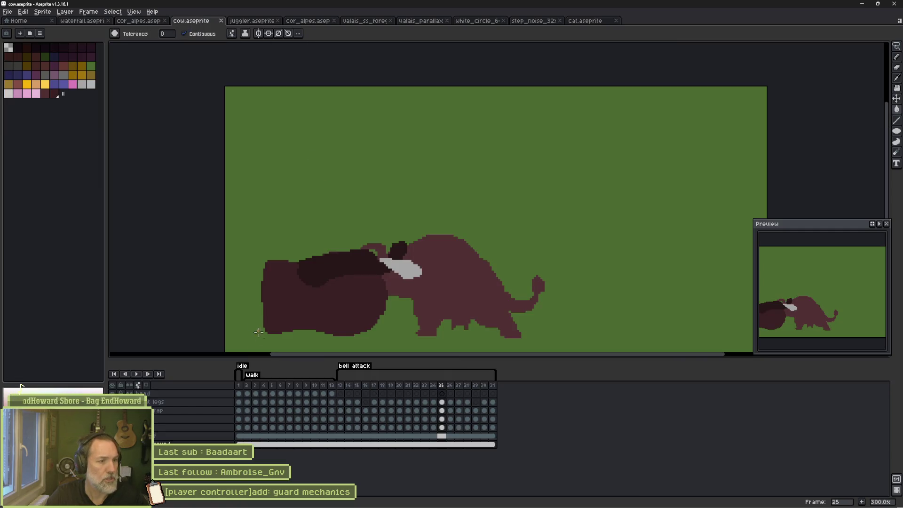
pyautogui.click(241, 386)
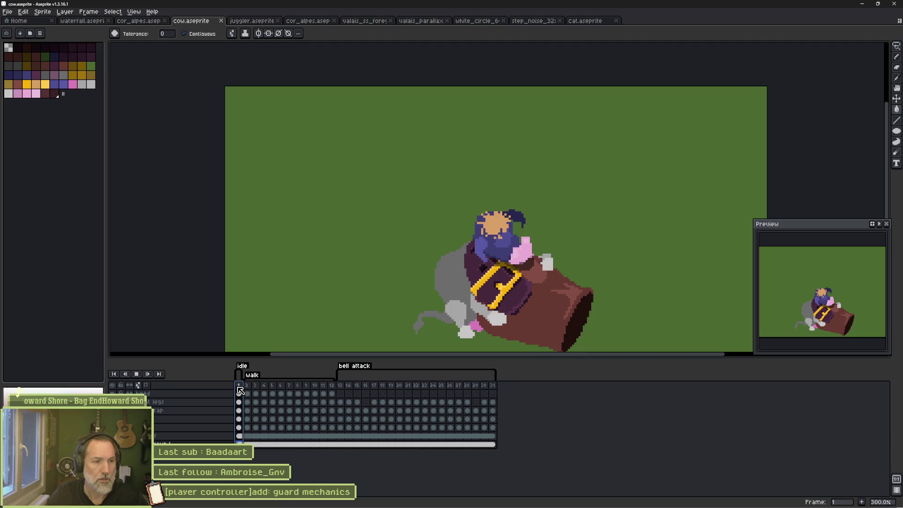
pyautogui.press('Return')
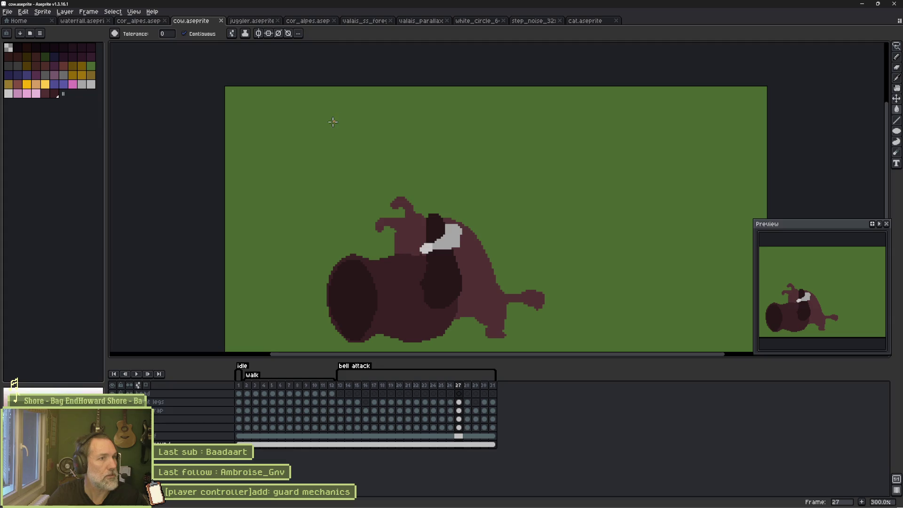
# Step: Play the juggler animation, stopping at frame 7, then go to the Home tab
pyautogui.click(253, 21)
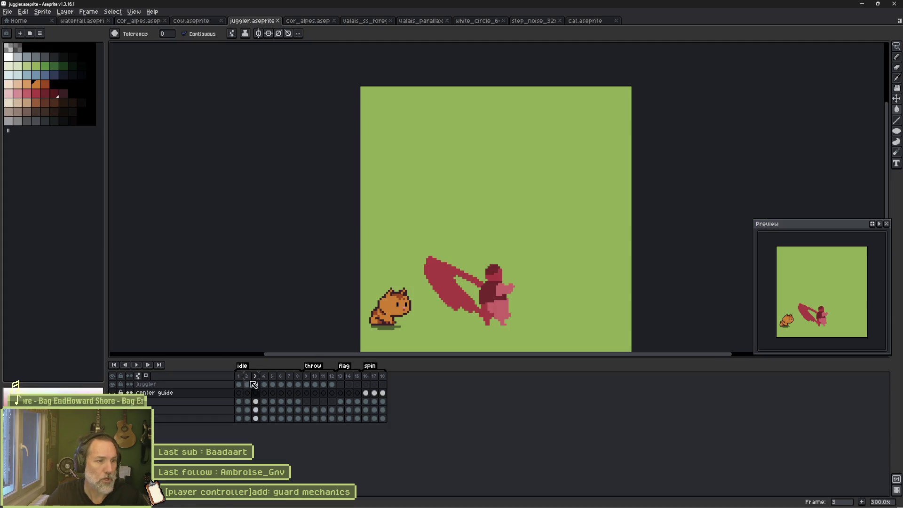
pyautogui.press('Return')
pyautogui.press('Return')
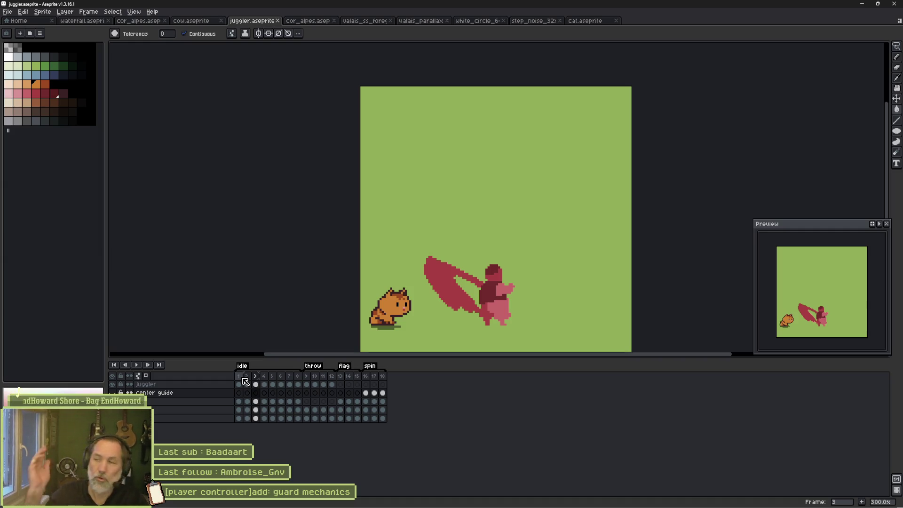
pyautogui.press('Return')
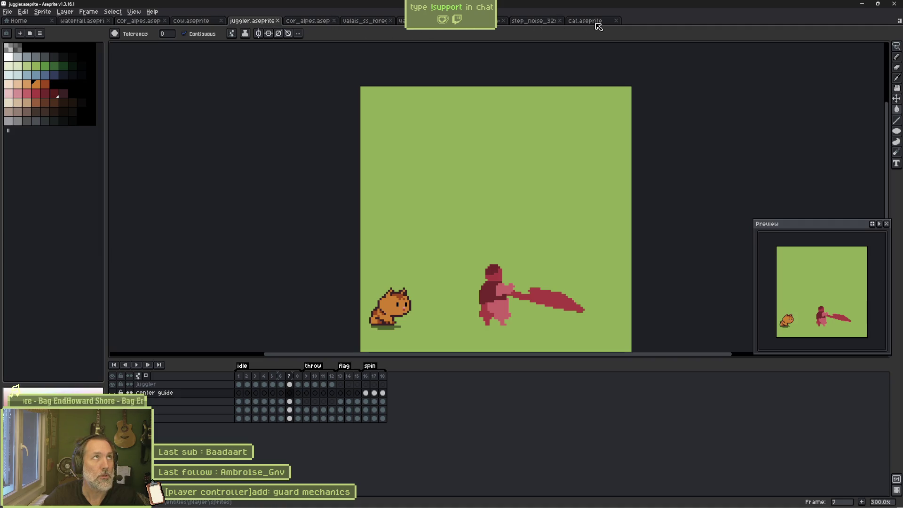
pyautogui.click(18, 21)
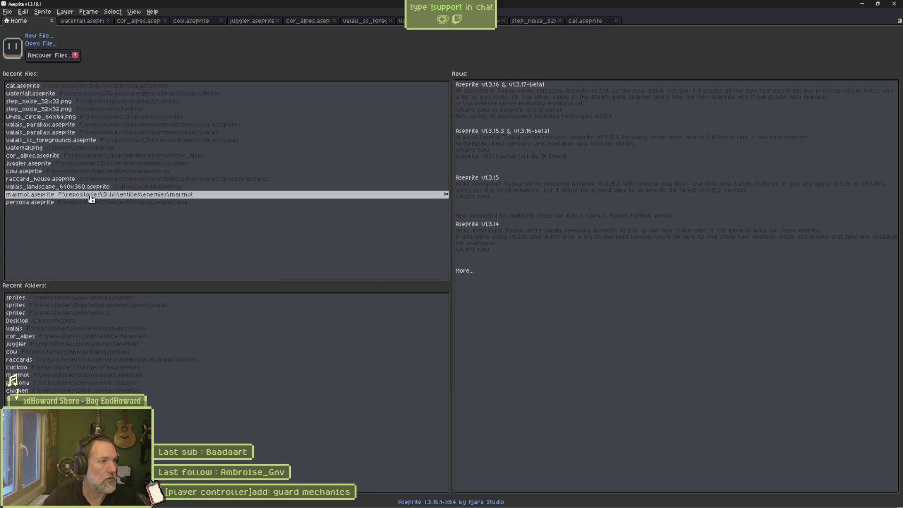
# Step: Open entities/enemies/cuckoo/cuckoo.aseprite through Open File
pyautogui.click(39, 44)
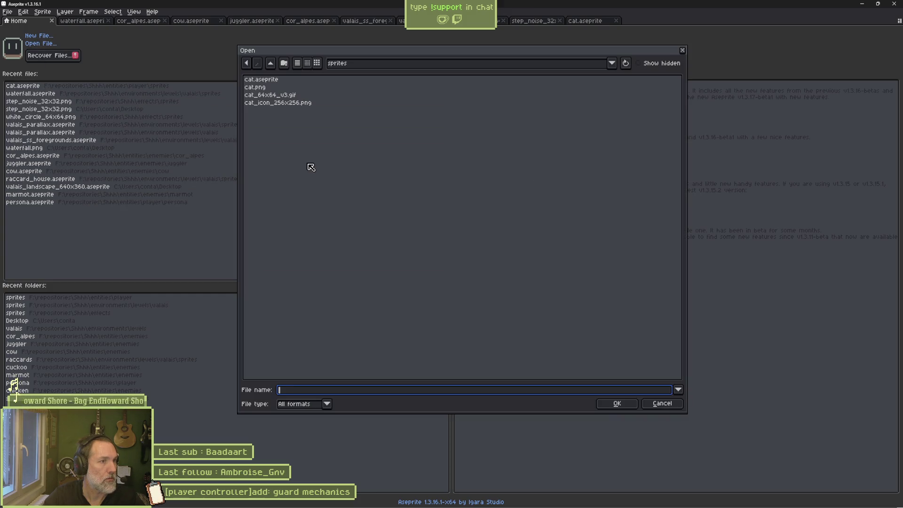
pyautogui.click(271, 64)
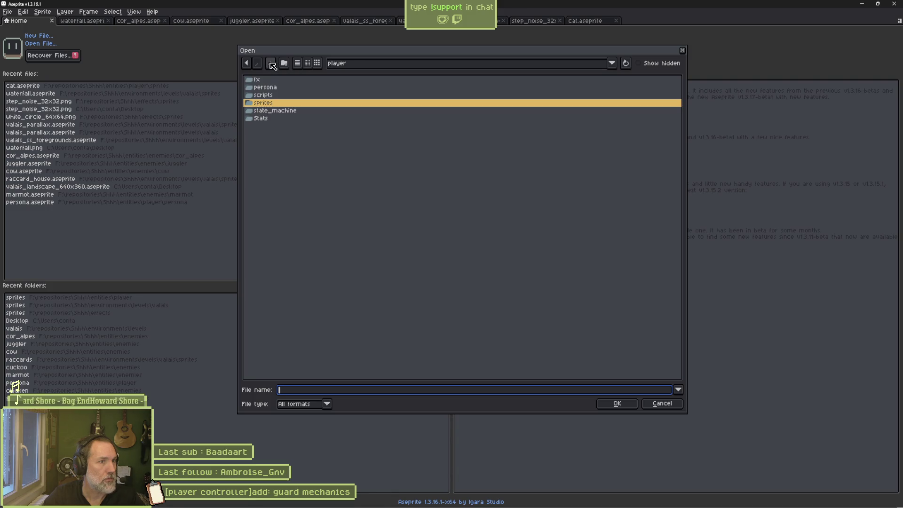
pyautogui.click(271, 64)
pyautogui.doubleClick(278, 80)
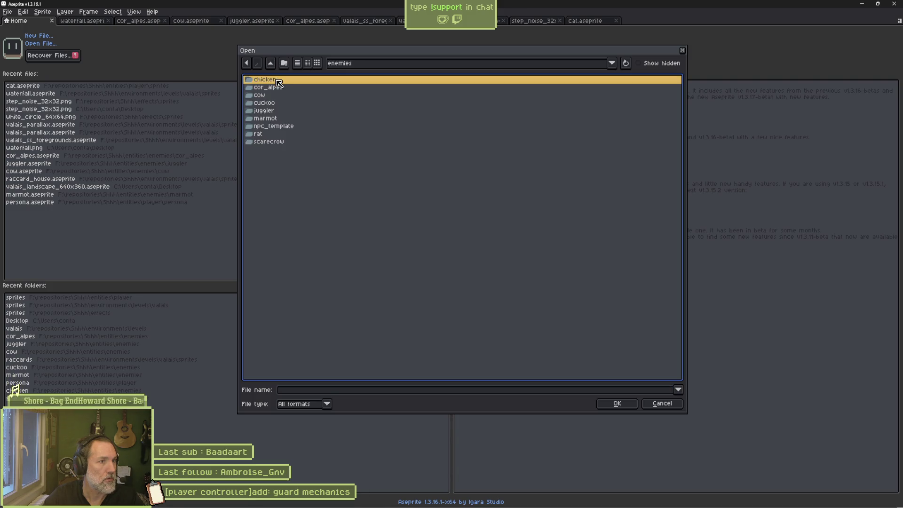
pyautogui.doubleClick(270, 103)
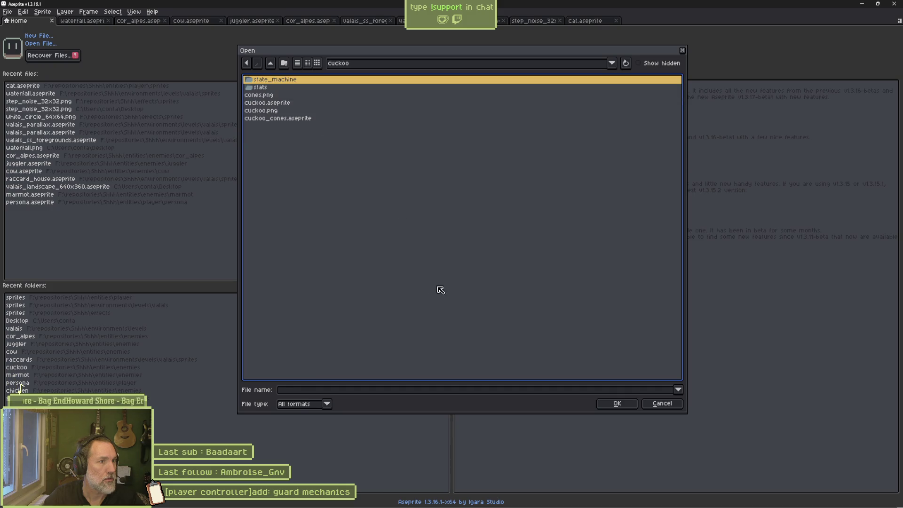
pyautogui.doubleClick(276, 103)
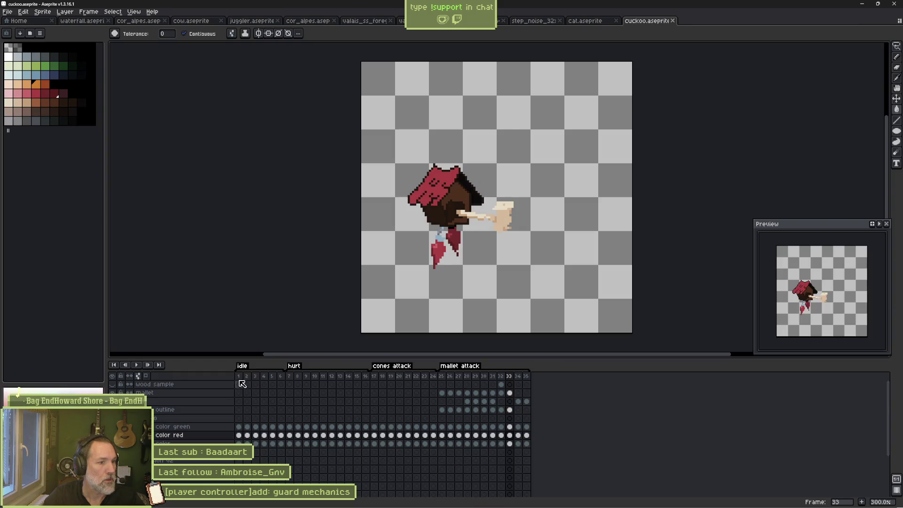
# Step: Play the cuckoo animation from frame 1, stop it at frame 18, and minimize Aseprite
pyautogui.click(243, 382)
pyautogui.press('Return')
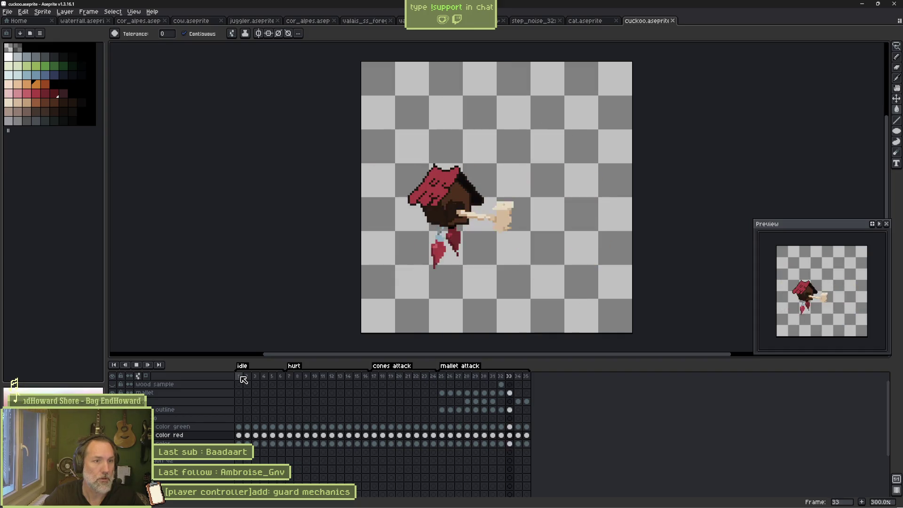
pyautogui.press('Return')
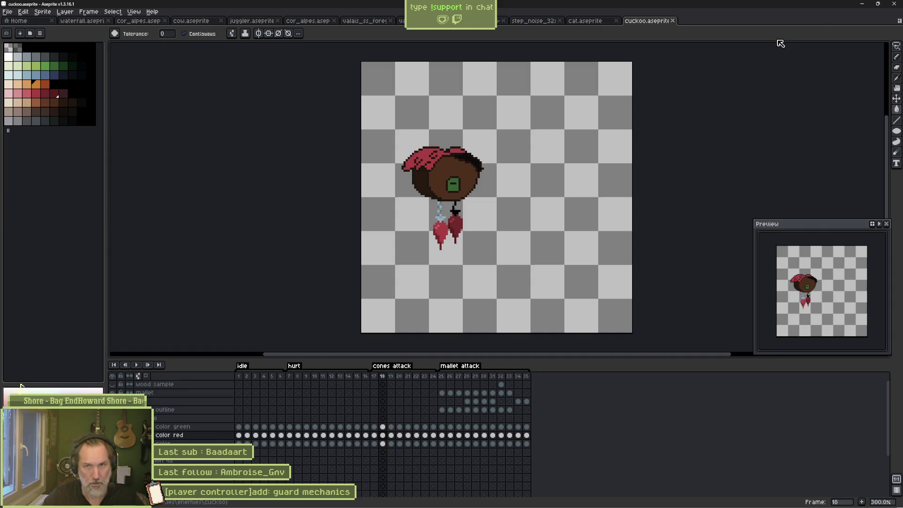
pyautogui.click(862, 4)
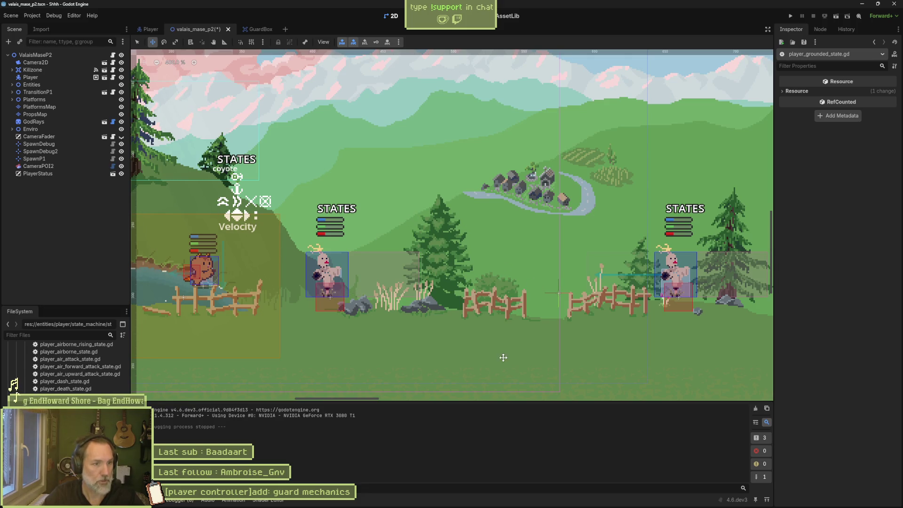
# Step: Return to the Godot 2D editor showing the valais_mase_p2 scene
pyautogui.moveTo(529, 501)
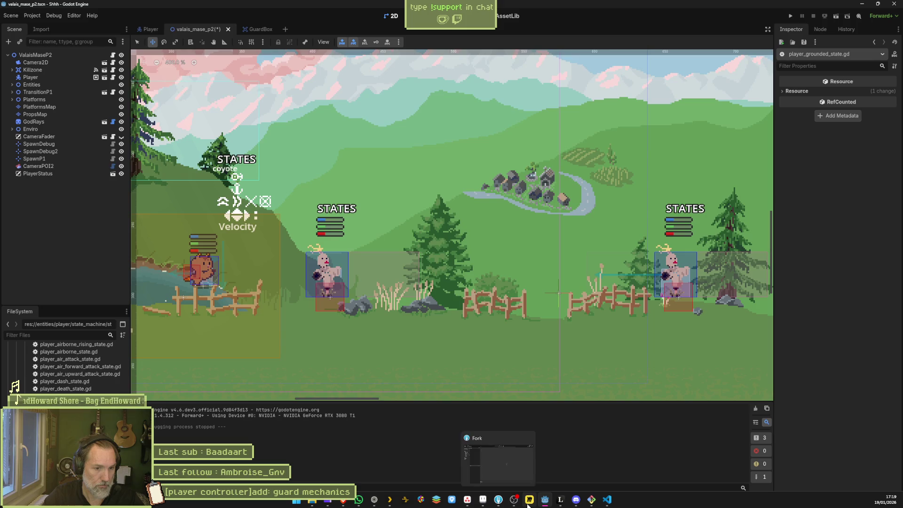
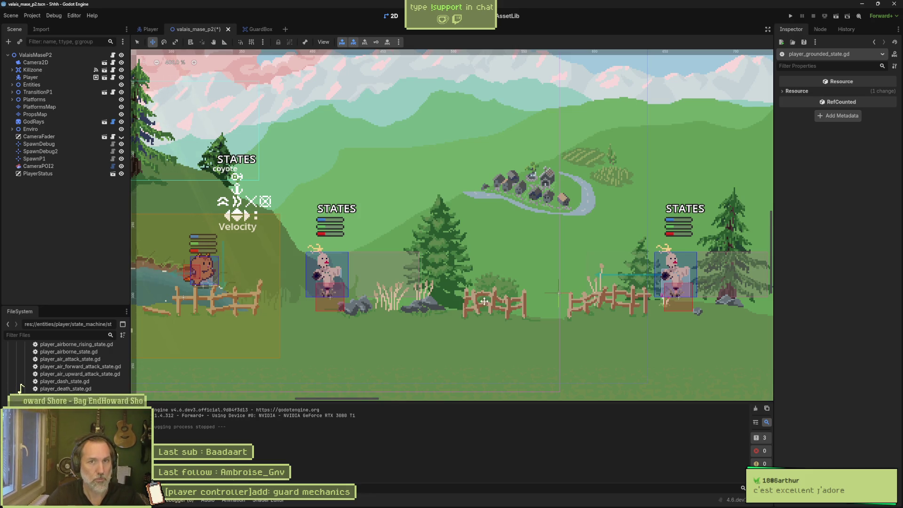
# Step: Save and run valais_mase_p2, test guard (S), paw attack (J) and persona attack (K), then stop
pyautogui.press('F6')
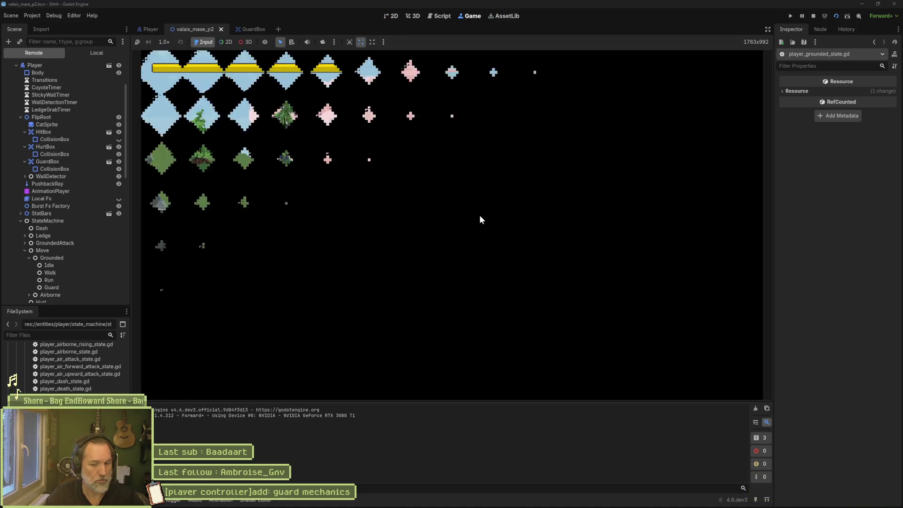
pyautogui.press('s')
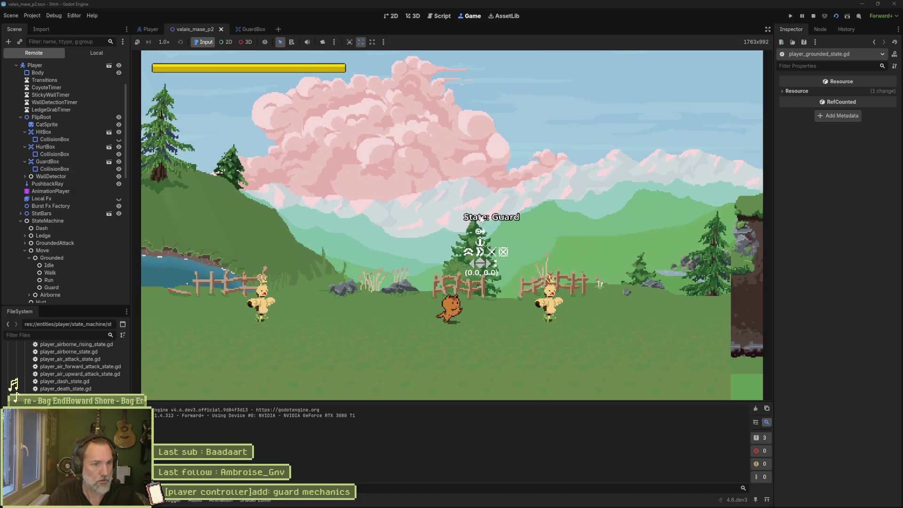
pyautogui.press('j')
pyautogui.press('k')
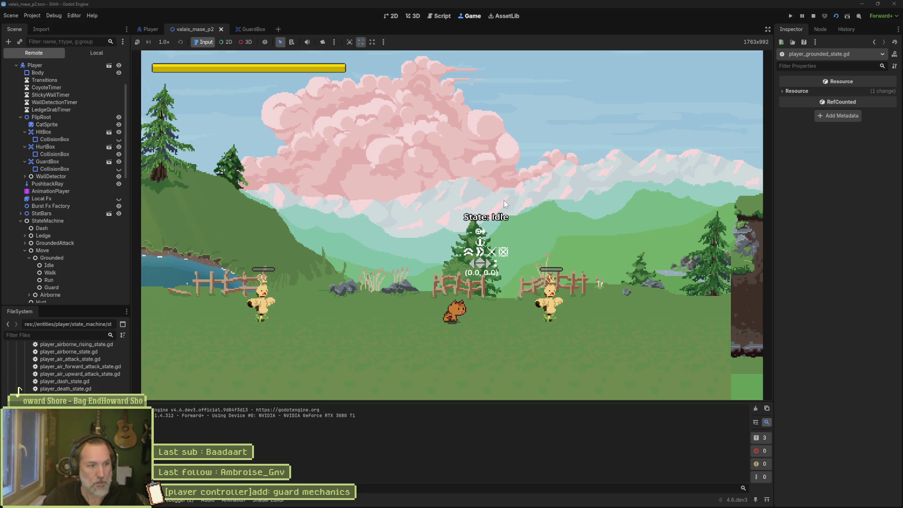
pyautogui.press('F8')
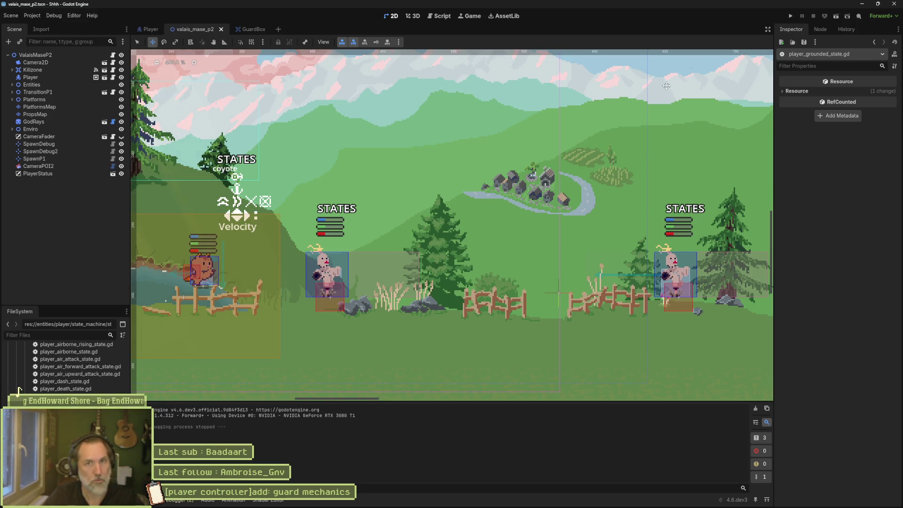
pyautogui.hotkey('alt', 'Tab')
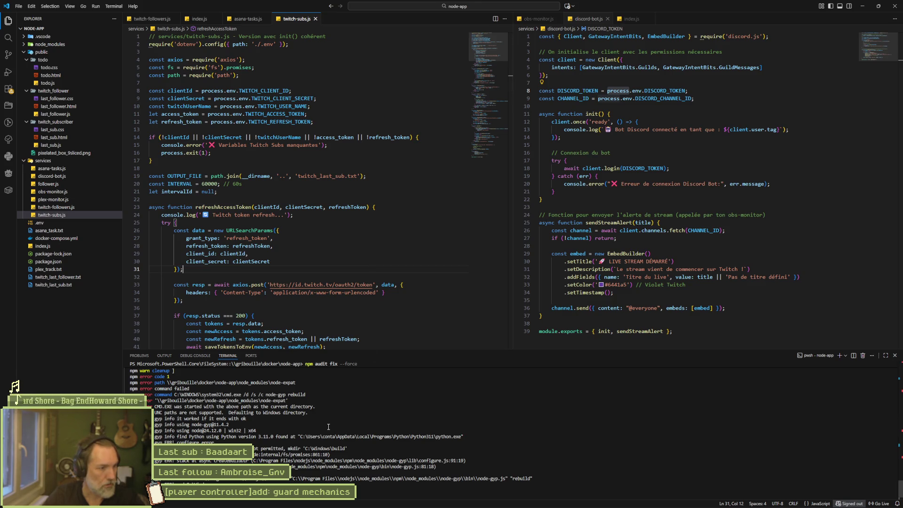
# Step: Scroll up through the VS Code terminal output, minimize VS Code and bring Godot back
pyautogui.scroll(3, 331, 425)
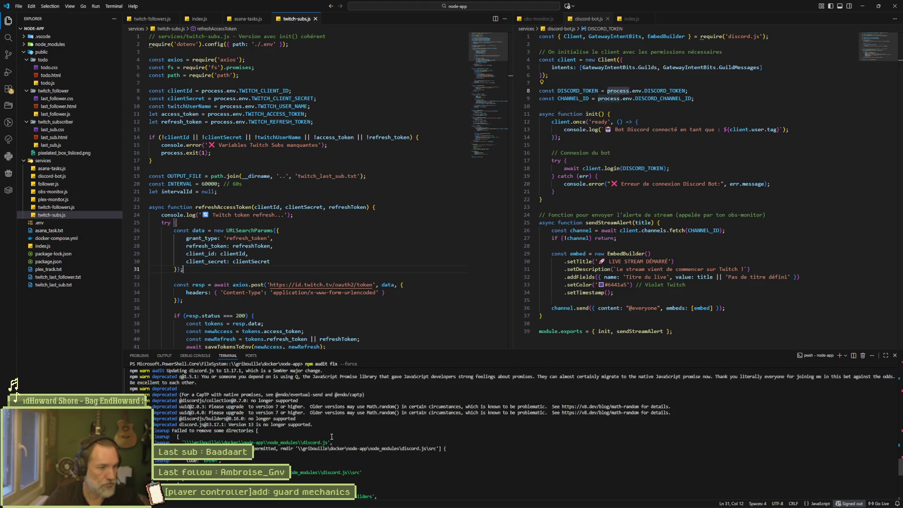
pyautogui.scroll(2, 334, 440)
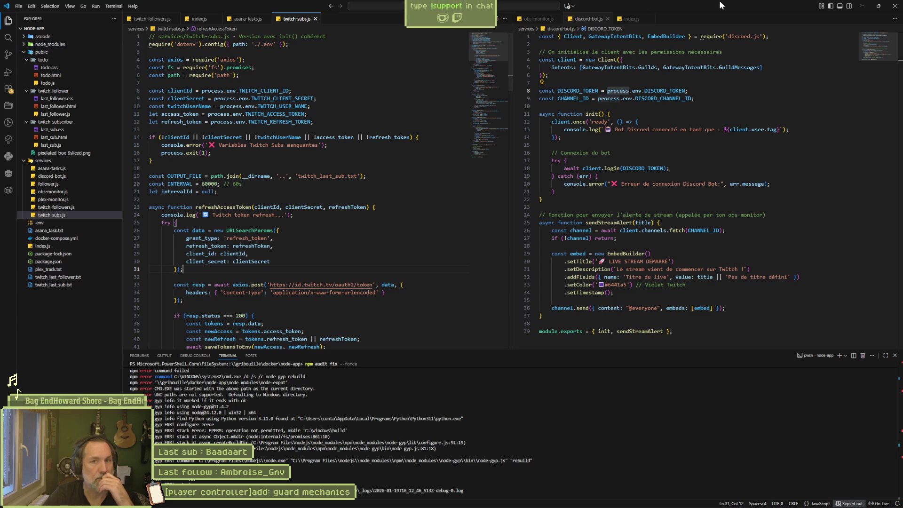
pyautogui.click(865, 6)
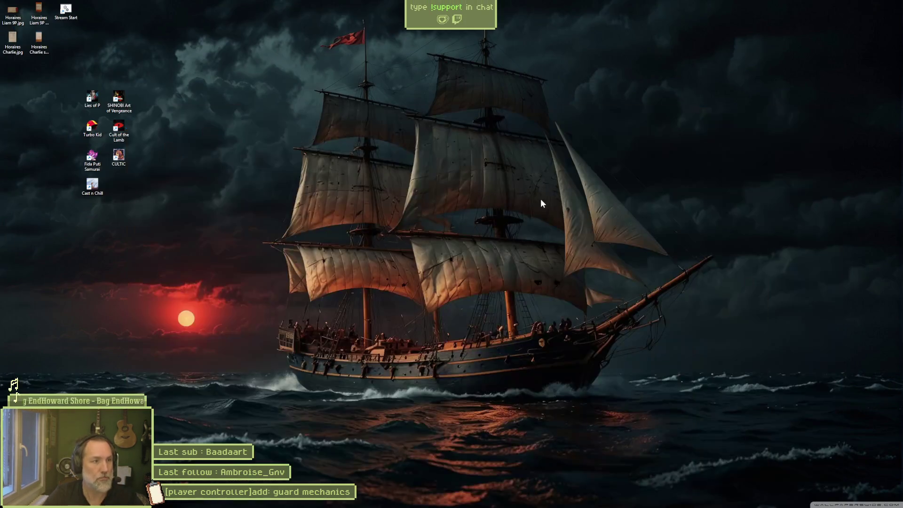
pyautogui.click(545, 499)
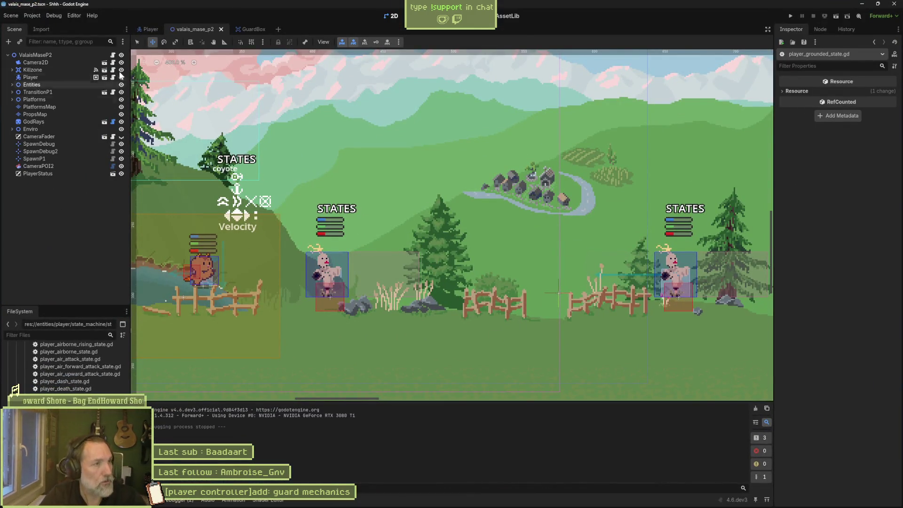
# Step: Open the Player scene and select its Guard state node
pyautogui.click(148, 29)
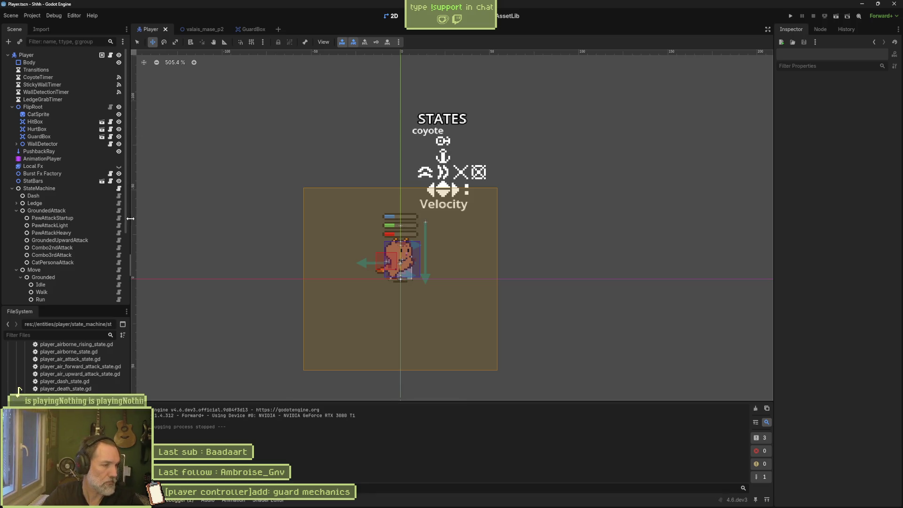
pyautogui.scroll(-2, 76, 242)
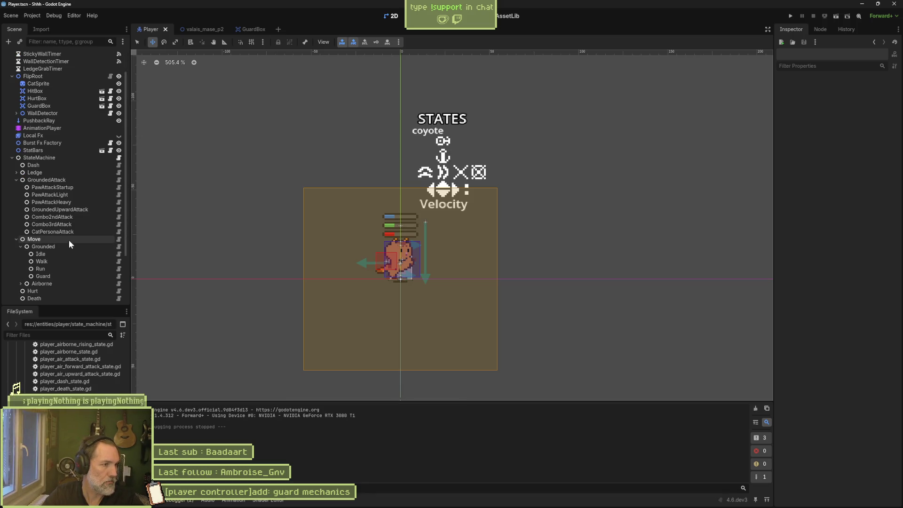
pyautogui.click(52, 273)
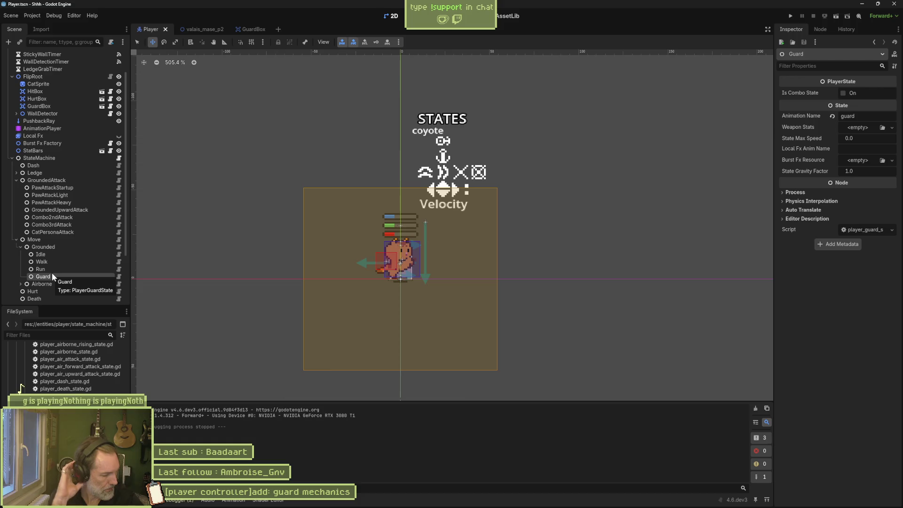
# Step: Run the project, move the cat left and right, raise its guard shield, then stop and return to valais_mase_p2
pyautogui.press('F5')
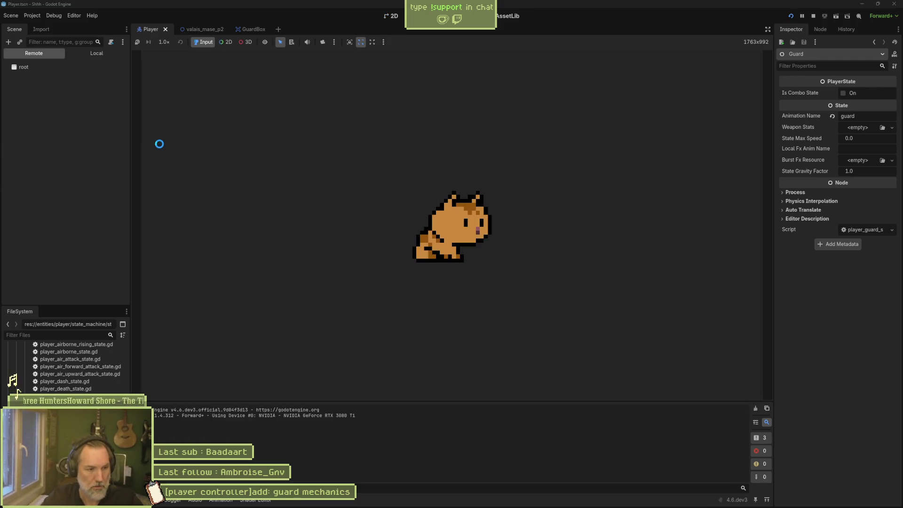
pyautogui.press('Right')
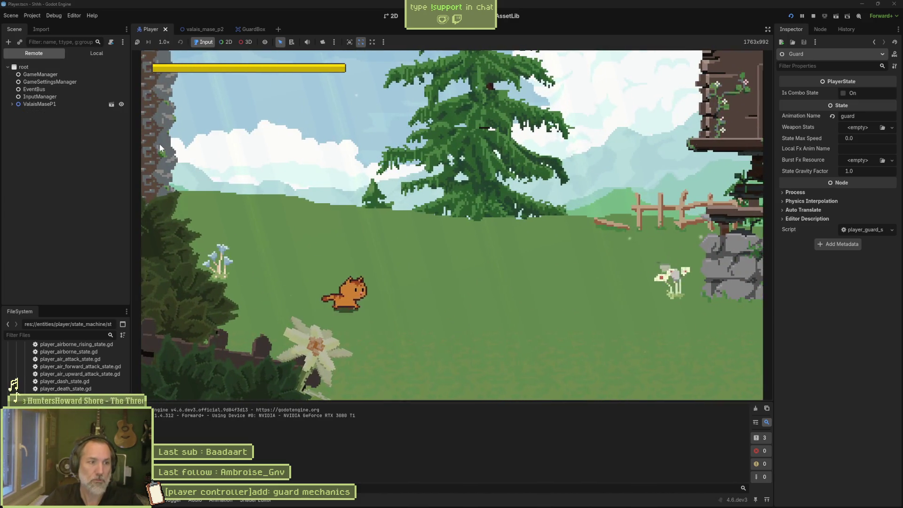
pyautogui.press('Left')
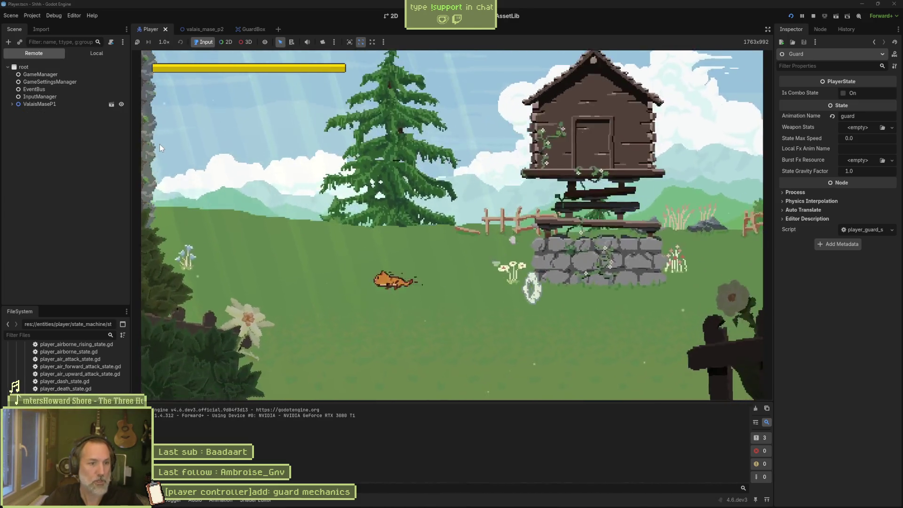
pyautogui.press('Right')
pyautogui.press('Left')
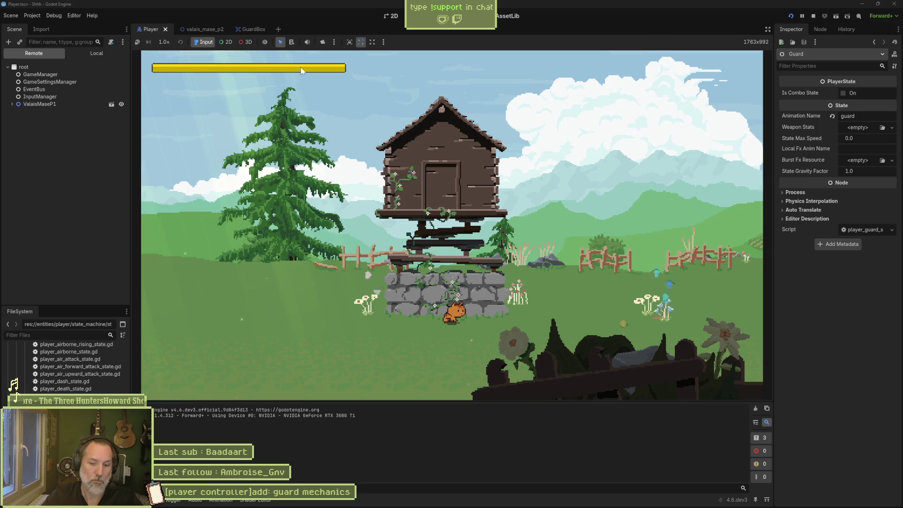
pyautogui.press('k')
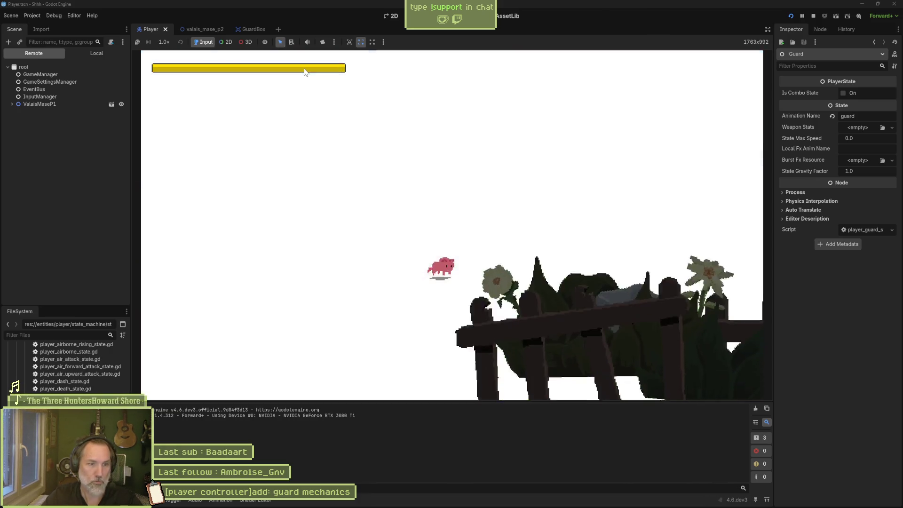
pyautogui.press('F8')
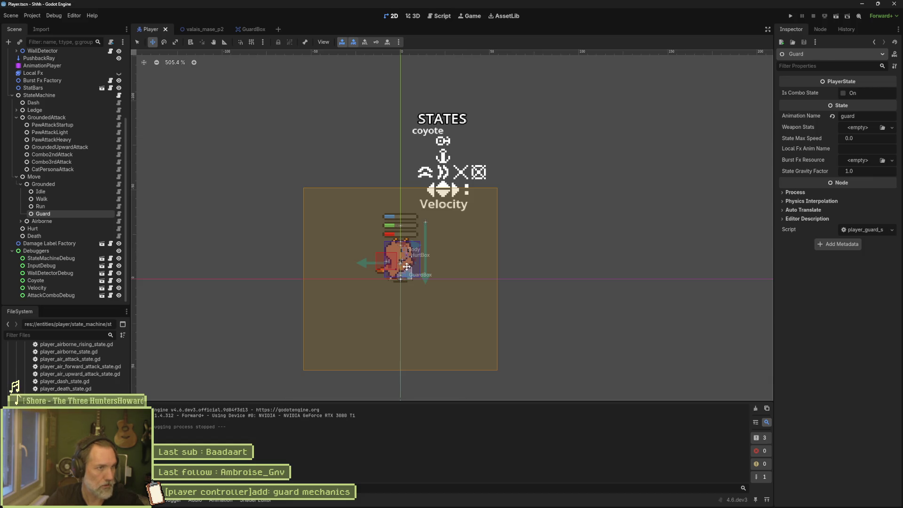
pyautogui.click(201, 29)
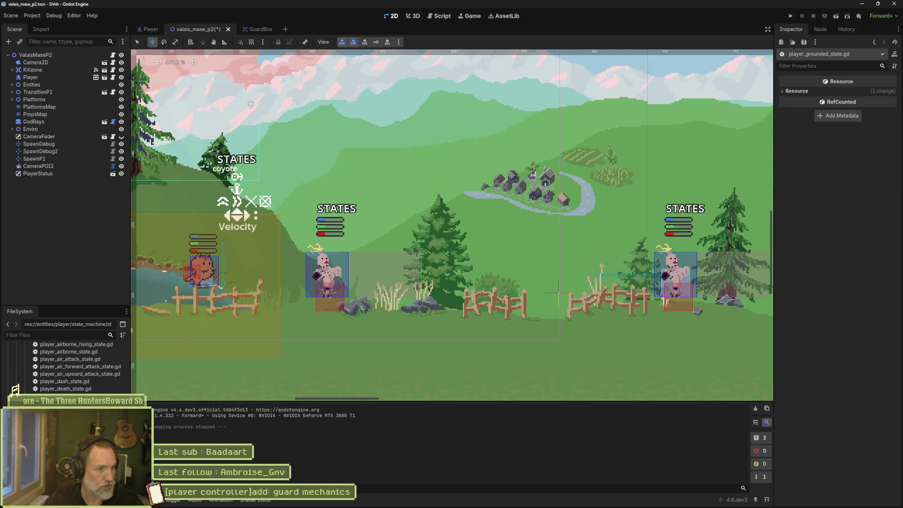
# Step: Run the level and put the cat into the guard state twice, then stop
pyautogui.press('F5')
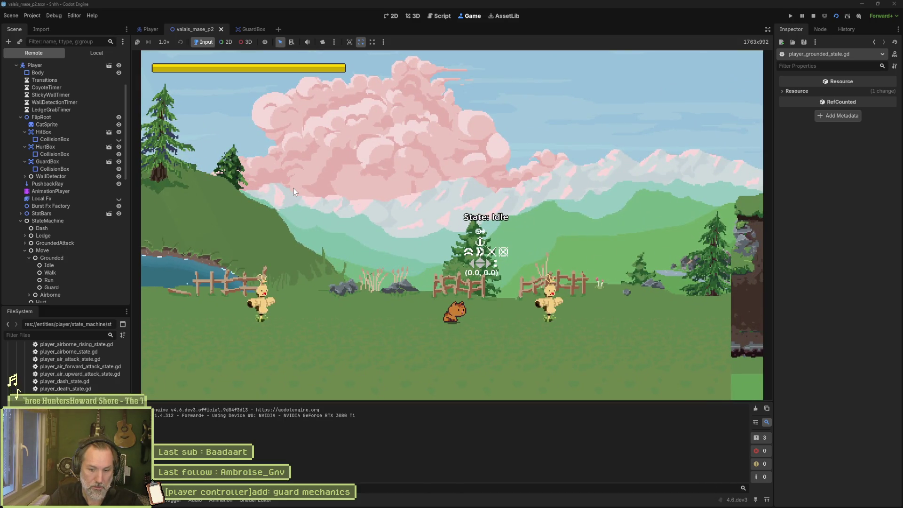
pyautogui.press('shift')
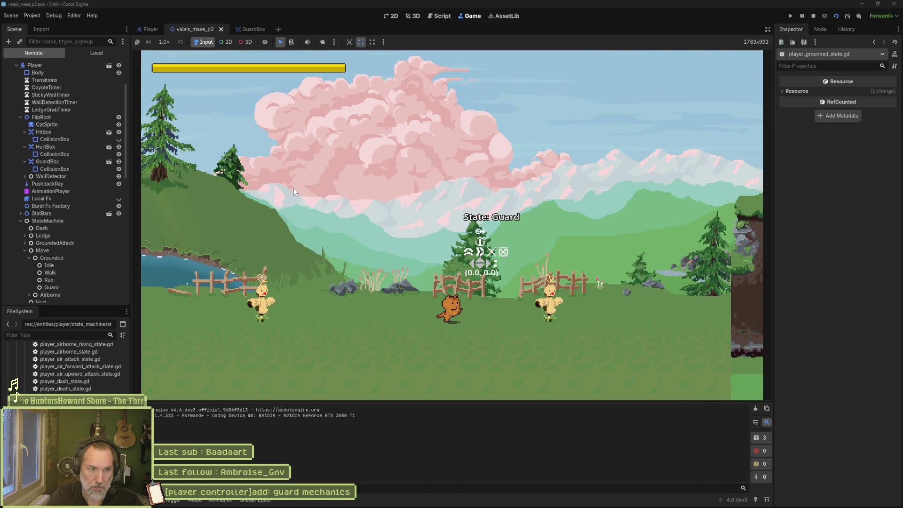
pyautogui.press('shift')
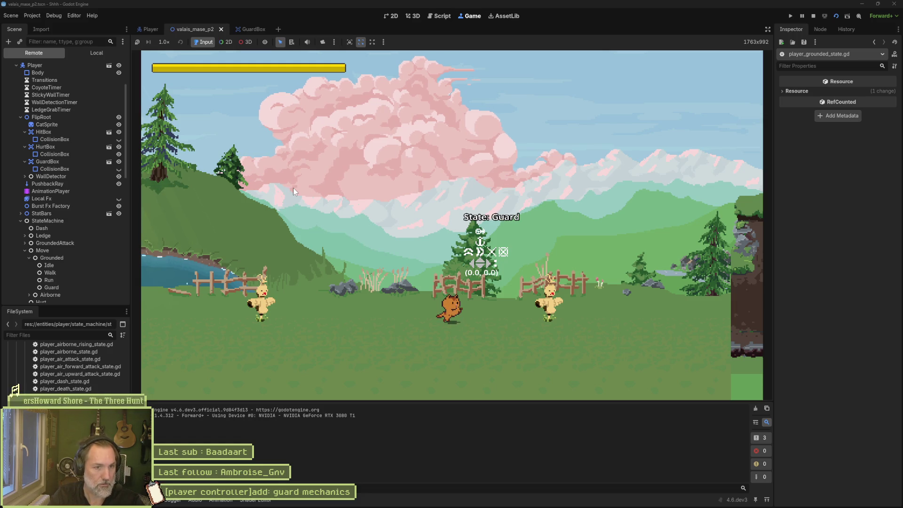
pyautogui.press('F8')
# Step: Enable Debug > Visible Collision Shapes, rerun, and guard against an enemy's swing
pyautogui.click(53, 15)
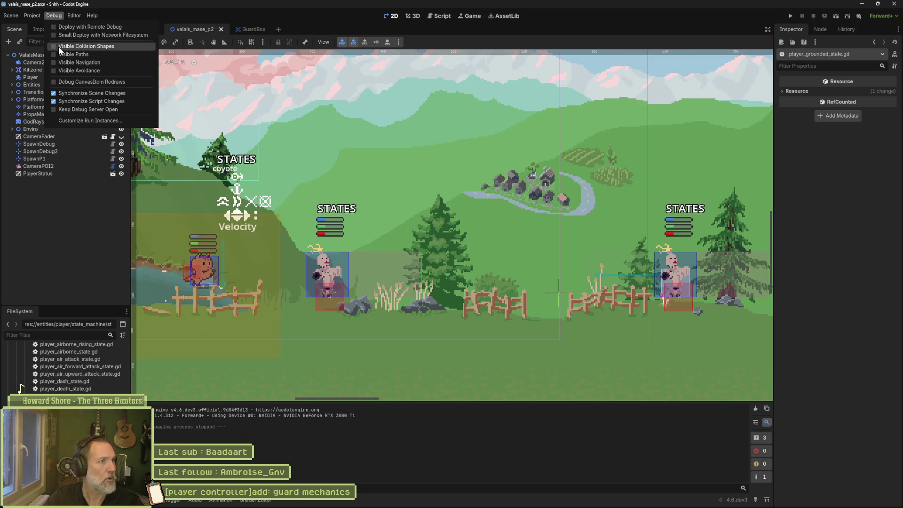
pyautogui.click(391, 169)
pyautogui.press('F6')
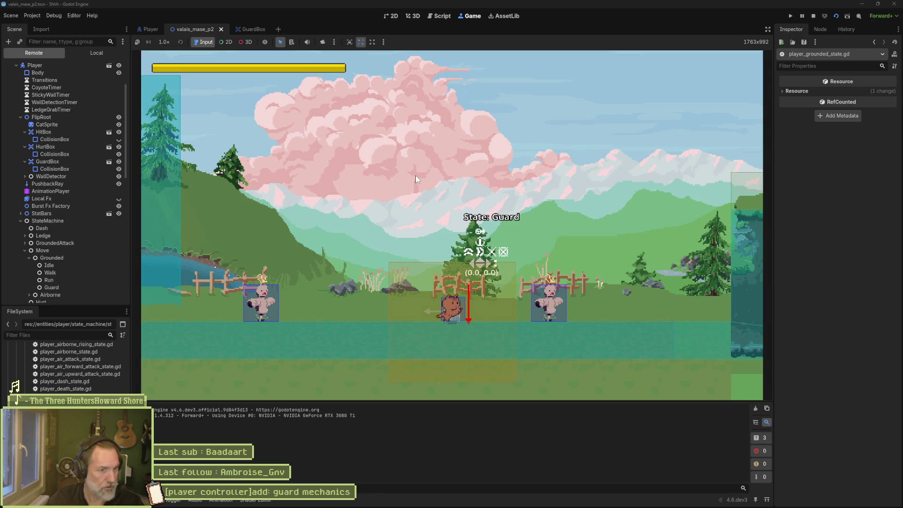
pyautogui.press('Right')
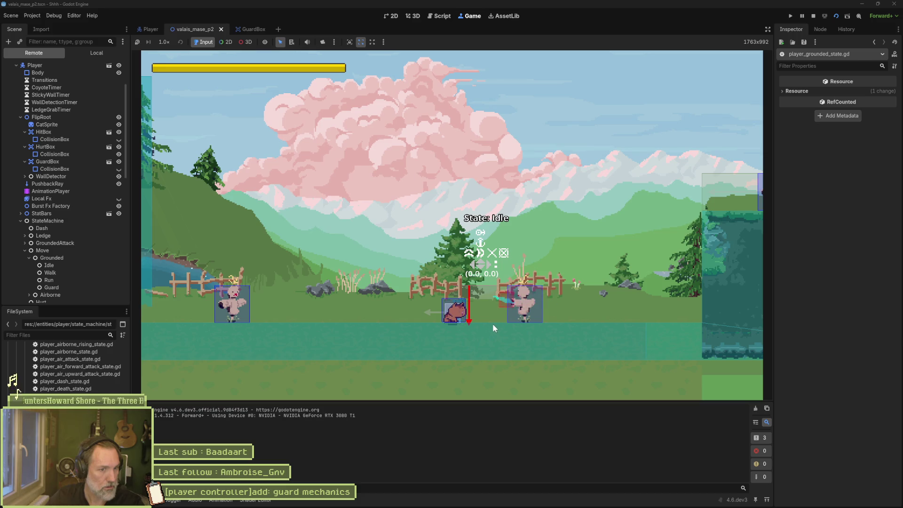
pyautogui.press('shift')
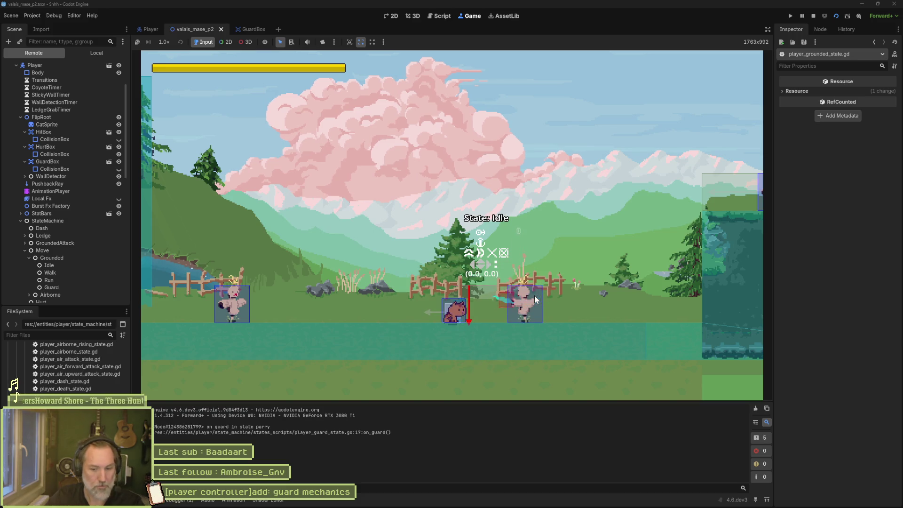
pyautogui.press('F8')
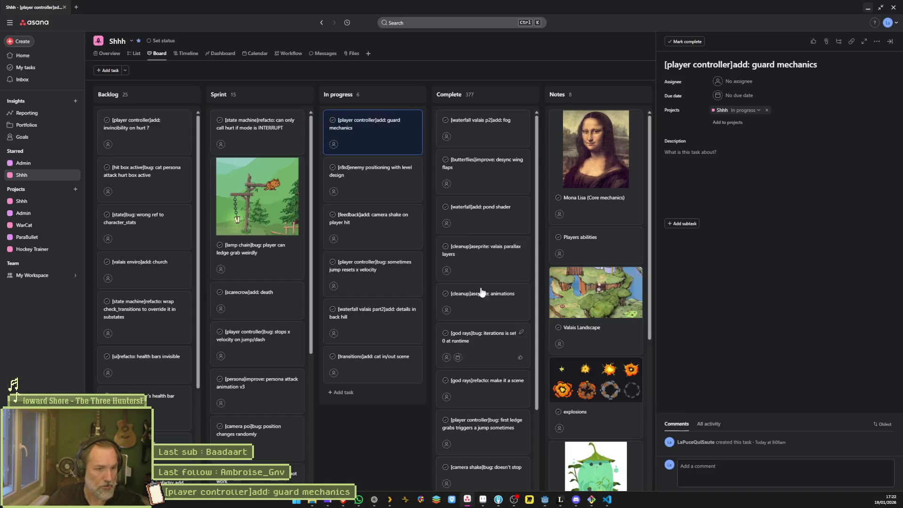
pyautogui.hotkey('alt', 'Tab')
# Step: Add an In progress task titled '[player controller]bug: guard box hits ennemies'
pyautogui.click(382, 398)
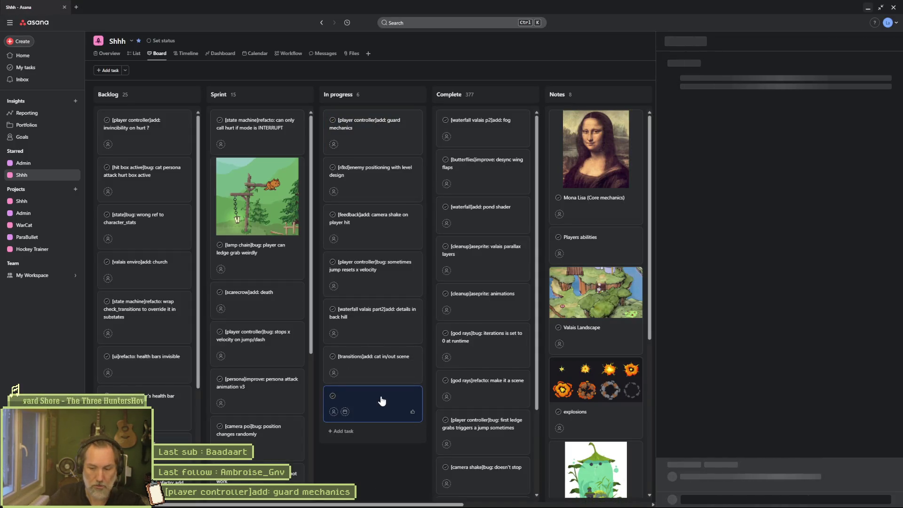
pyautogui.click(751, 66)
pyautogui.write('[]')
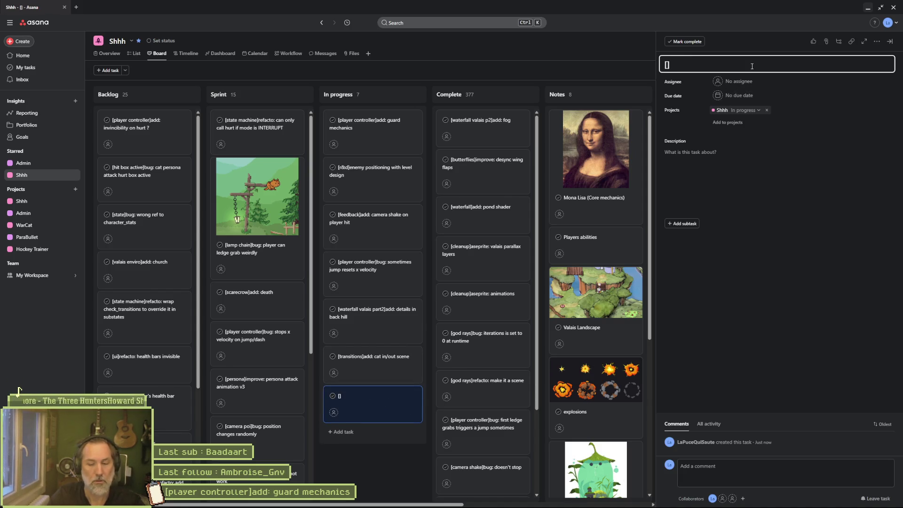
pyautogui.write('ayer controller')
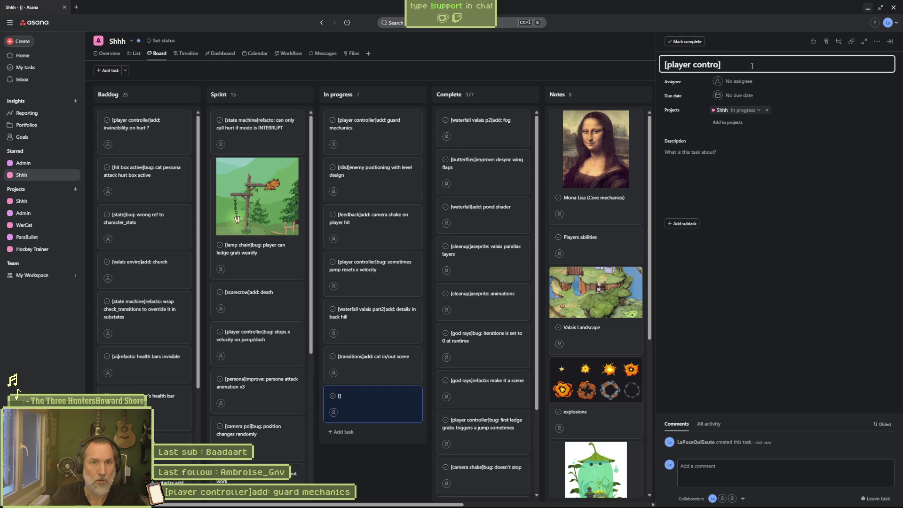
pyautogui.press('End')
pyautogui.write('add')
pyautogui.press('BackSpace')
pyautogui.write('bug: guard box hits ennemies')
pyautogui.press('Return')
# Step: Close the task details and drag the card to the top of In progress
pyautogui.click(366, 429)
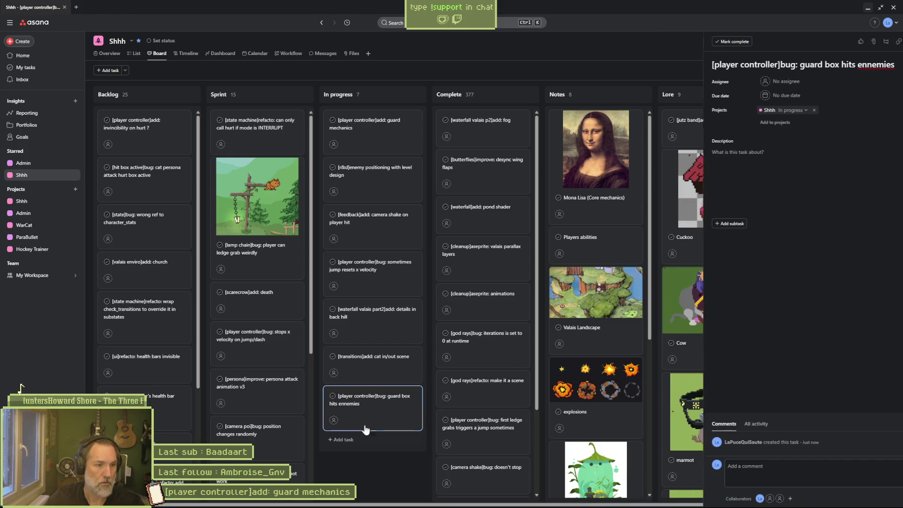
pyautogui.moveTo(374, 414); pyautogui.dragTo(374, 127)
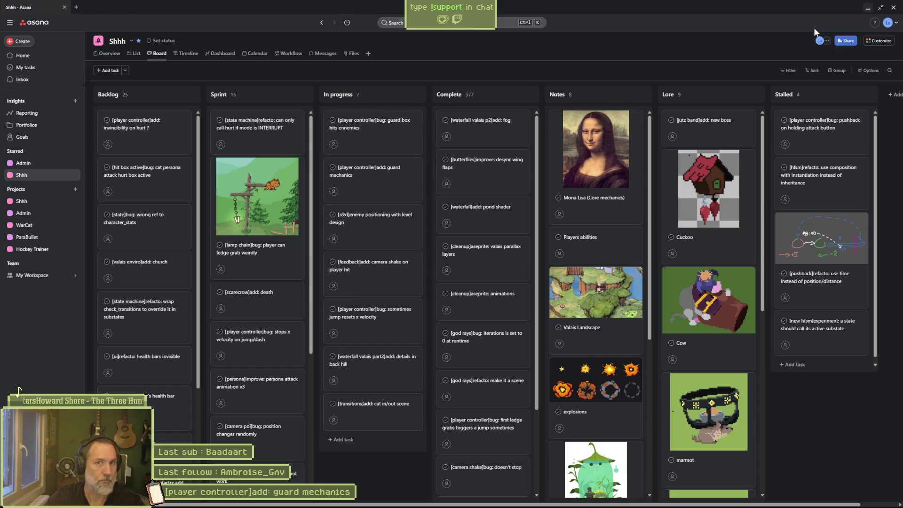
pyautogui.hotkey('alt', 'Tab')
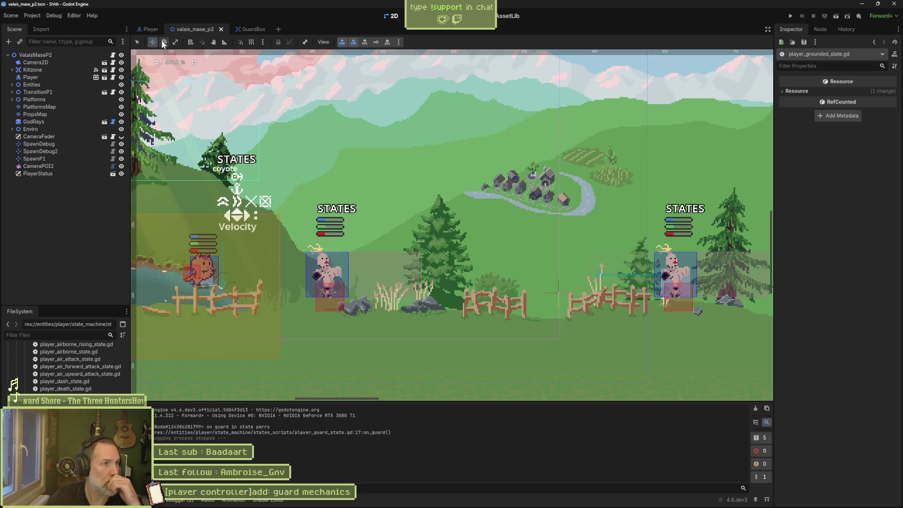
# Step: Open the Player scene and show collision_box.gd in the script editor
pyautogui.click(149, 30)
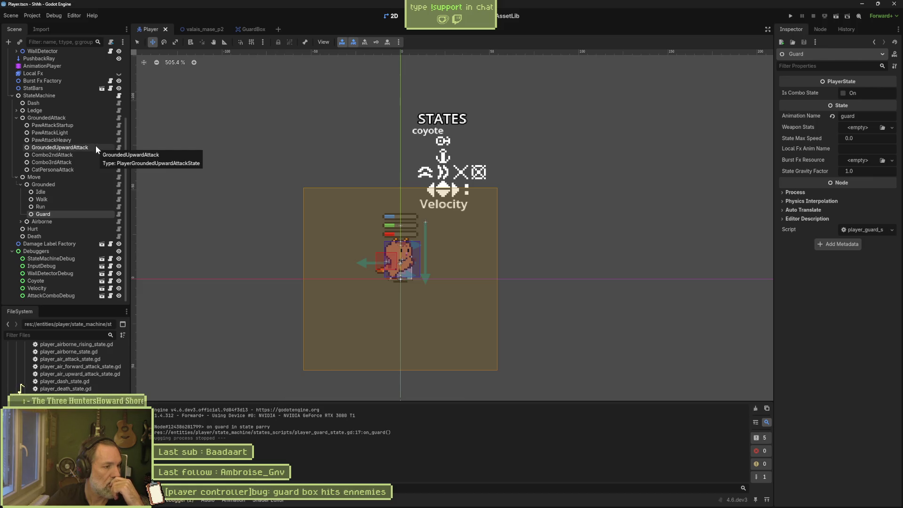
pyautogui.click(440, 15)
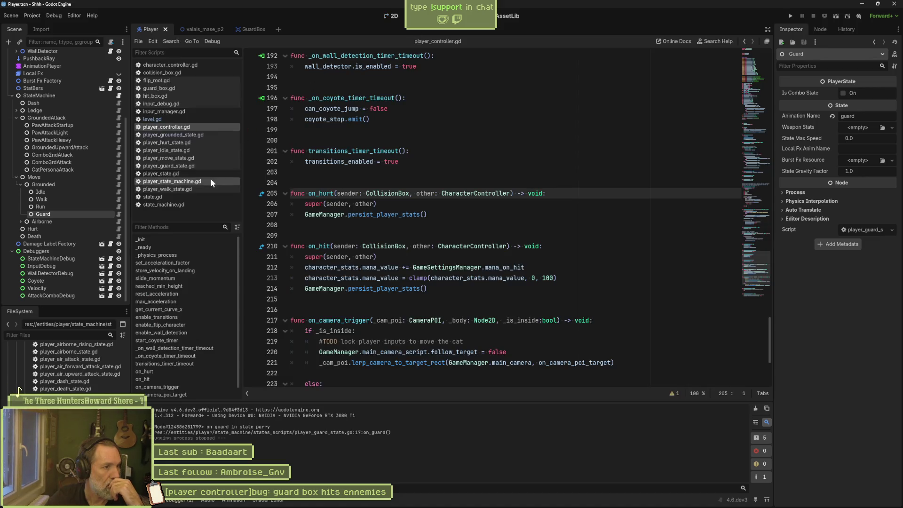
pyautogui.click(179, 71)
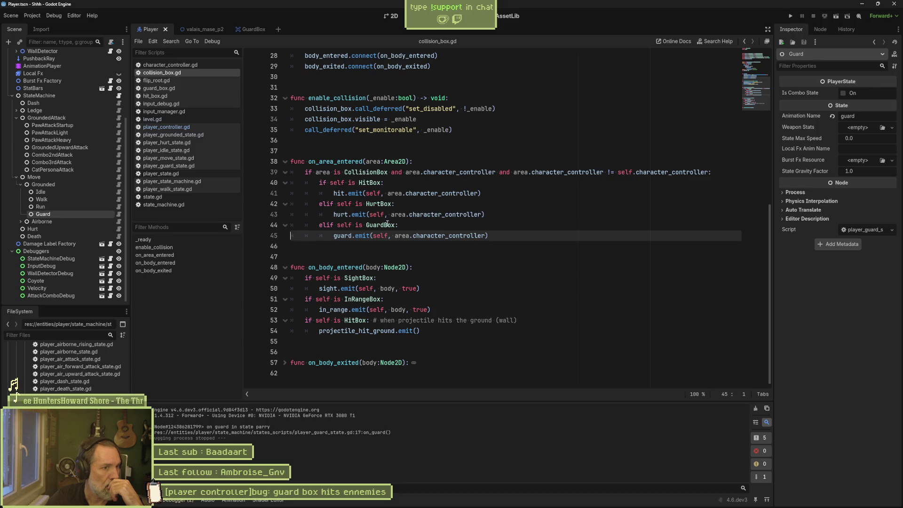
# Step: Browse the on_hurt function in character_controller.gd, then return to collision_box.gd
pyautogui.click(196, 65)
pyautogui.click(150, 310)
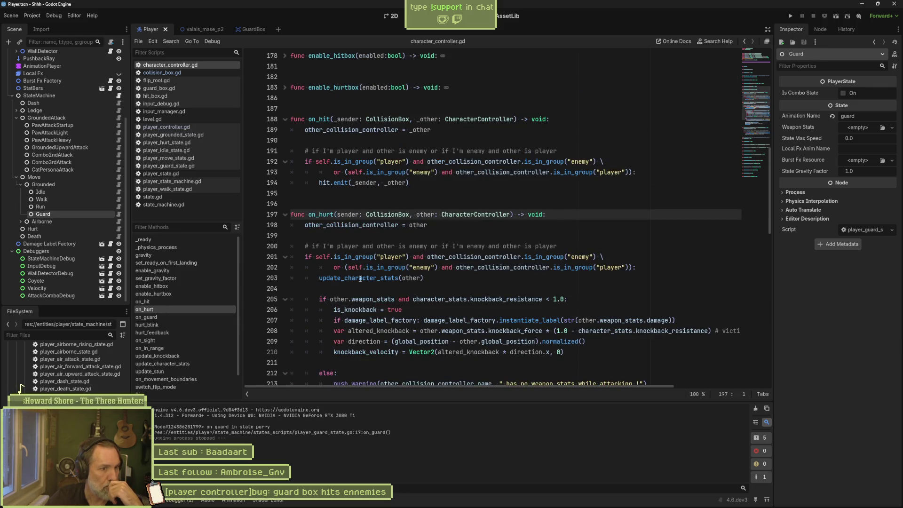
pyautogui.scroll(-2, 391, 303)
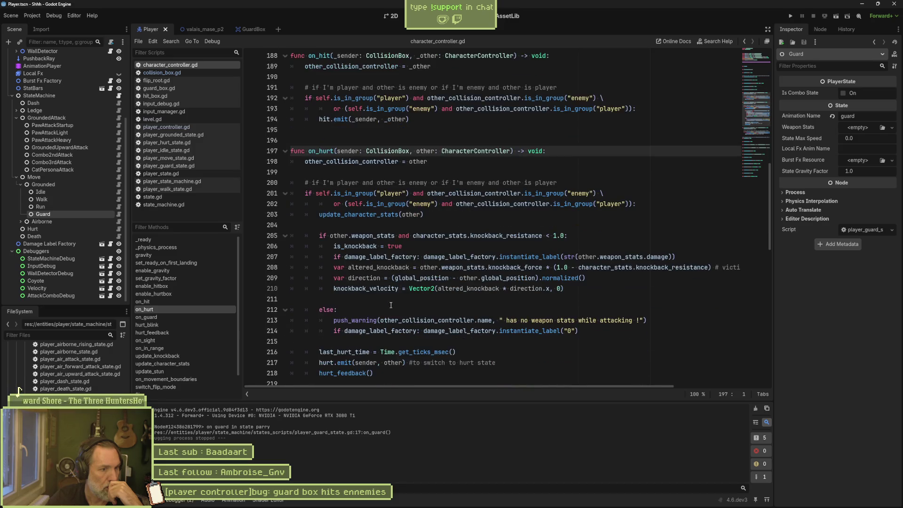
pyautogui.scroll(-1, 391, 305)
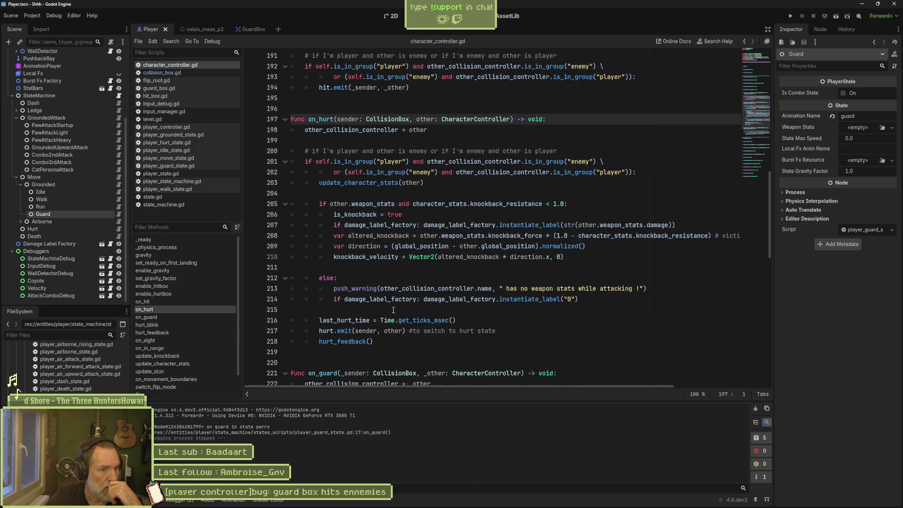
pyautogui.moveTo(414, 304)
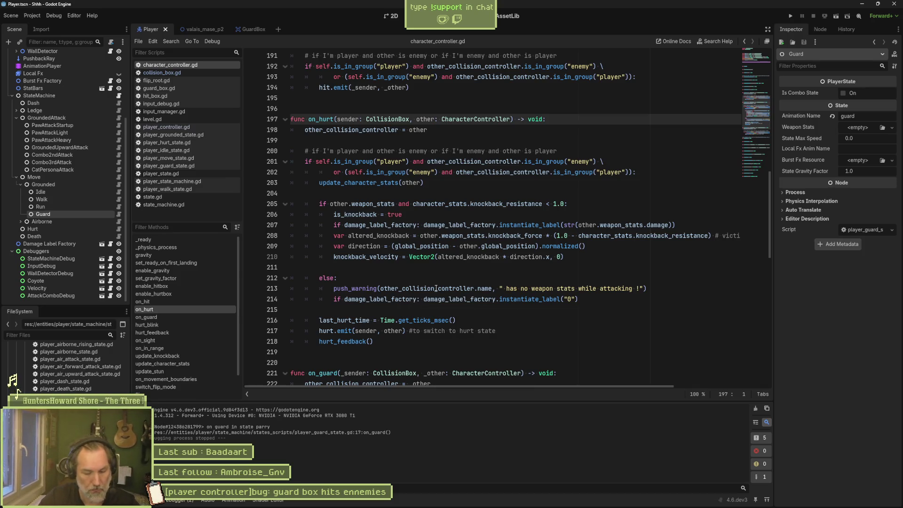
pyautogui.click(193, 72)
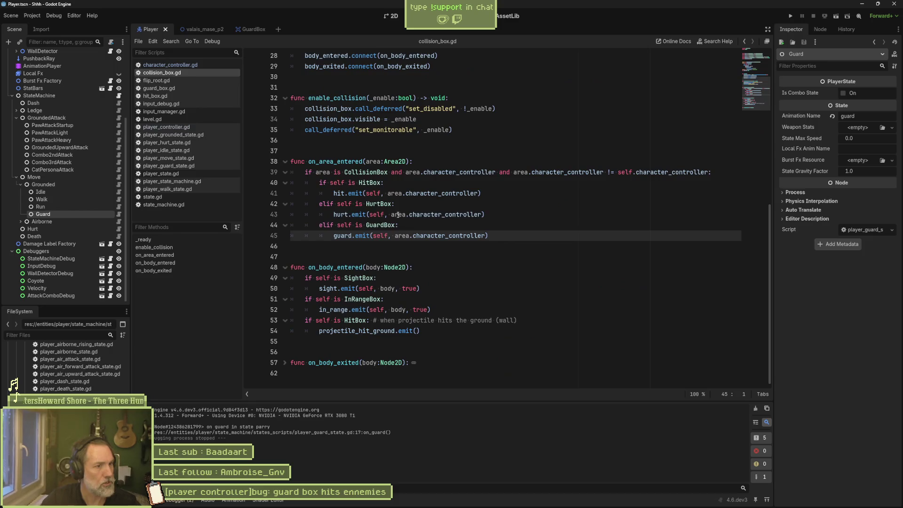
pyautogui.scroll(2, 416, 218)
pyautogui.scroll(-2, 421, 230)
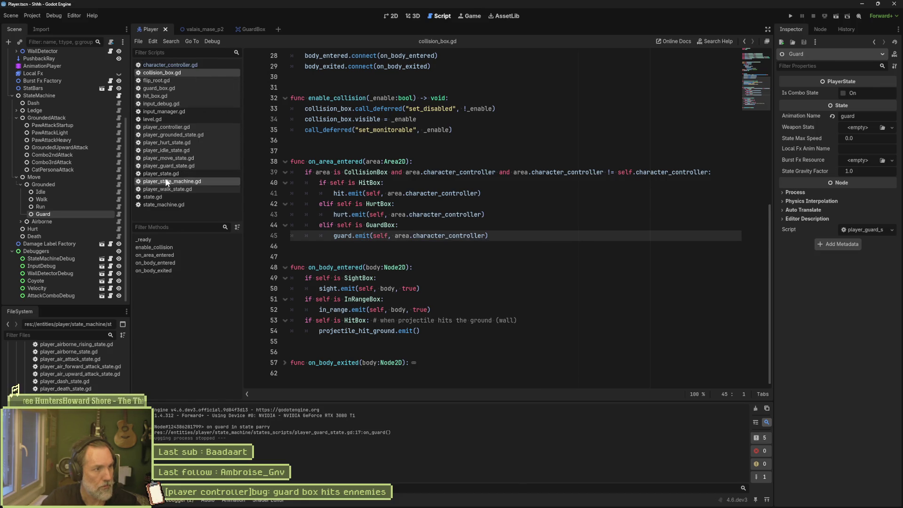
# Step: Highlight 'hurt' usages in character_controller.gd, then open the HurtBox scene and select its root
pyautogui.click(195, 66)
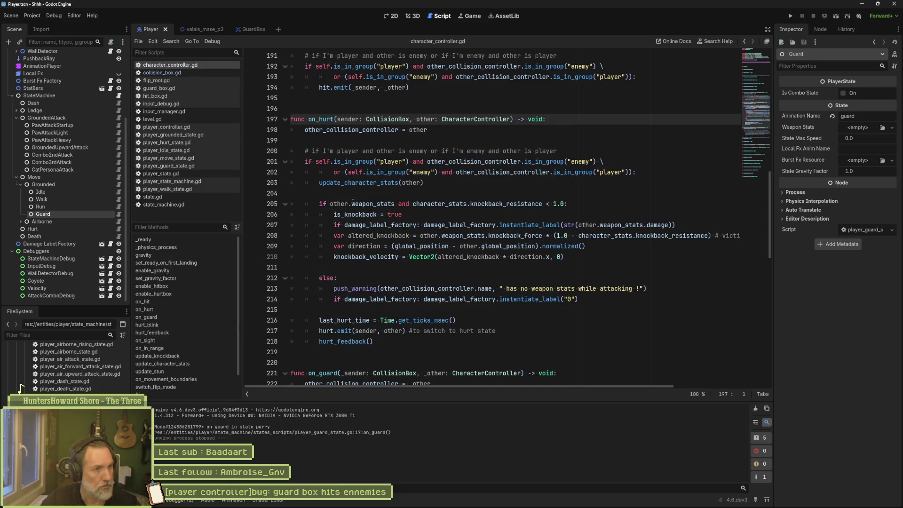
pyautogui.doubleClick(326, 331)
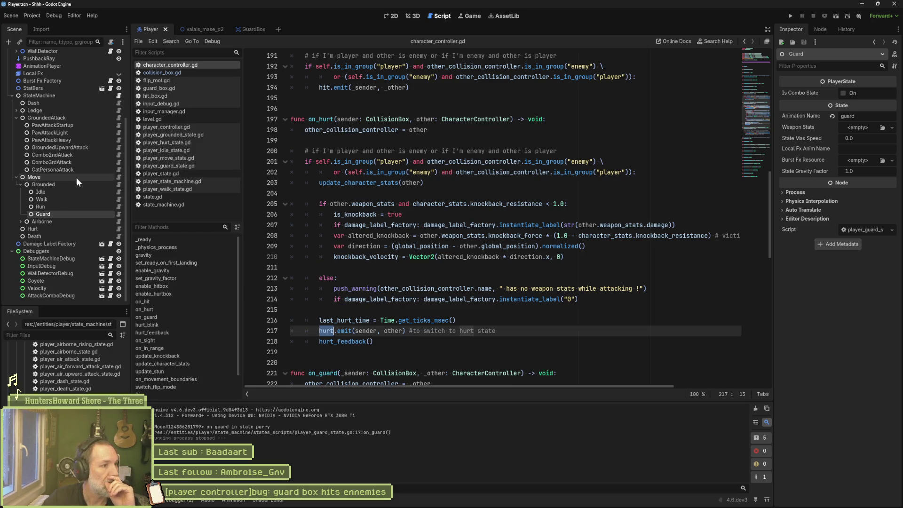
pyautogui.scroll(5, 76, 176)
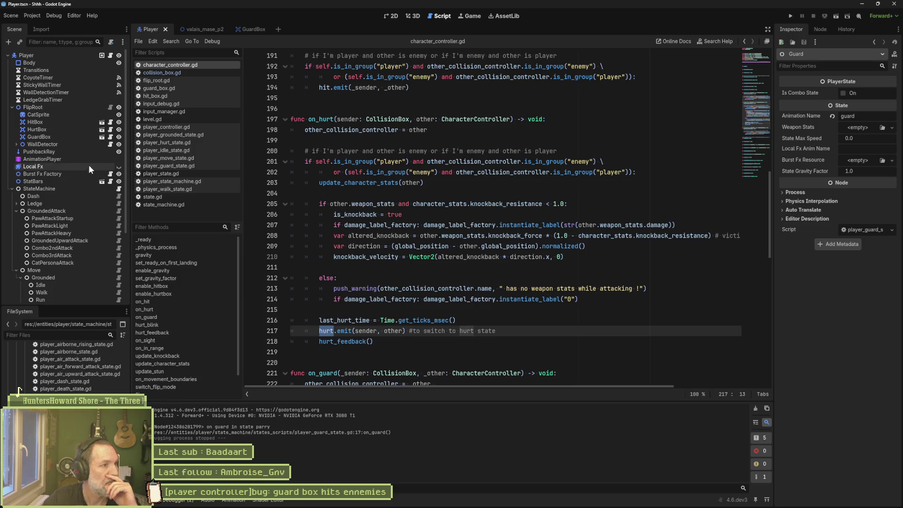
pyautogui.click(102, 130)
pyautogui.click(66, 55)
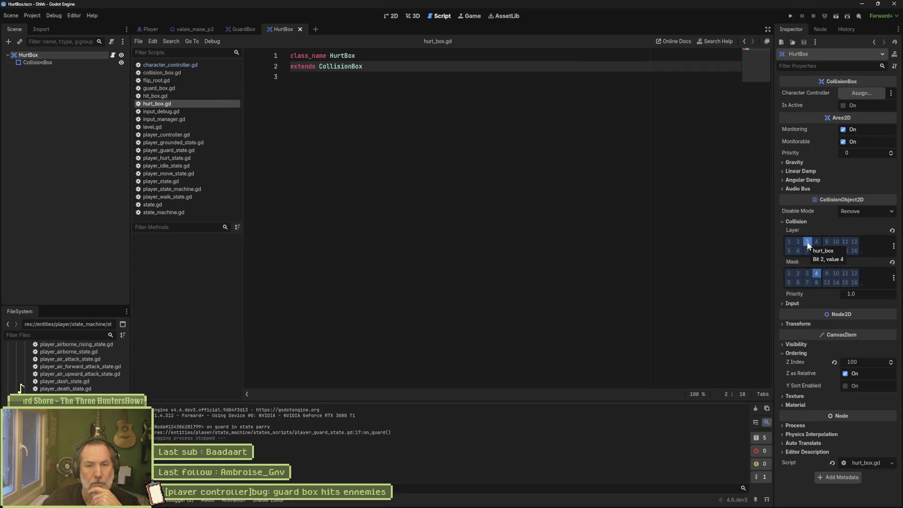
# Step: Check HurtBox's collision mask, close it, then open GuardBox and list its named collision layers
pyautogui.click(817, 274)
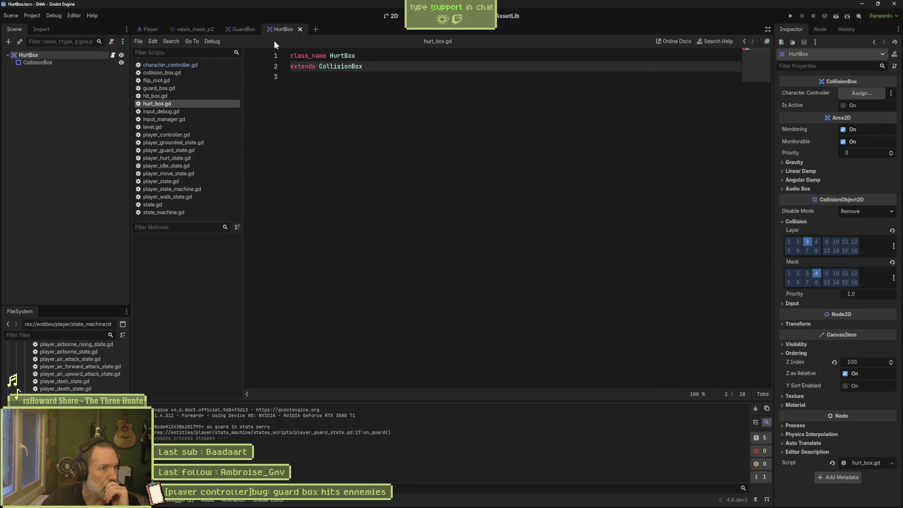
pyautogui.click(300, 30)
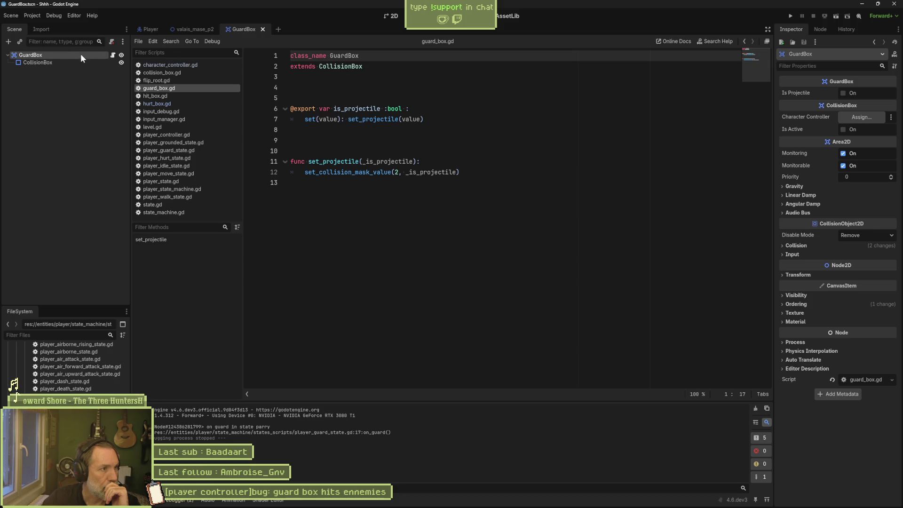
pyautogui.click(149, 29)
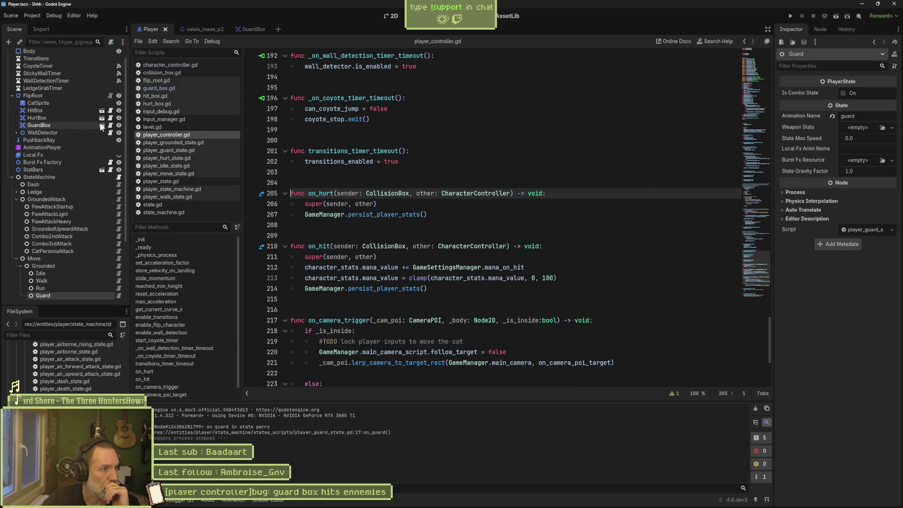
pyautogui.click(102, 125)
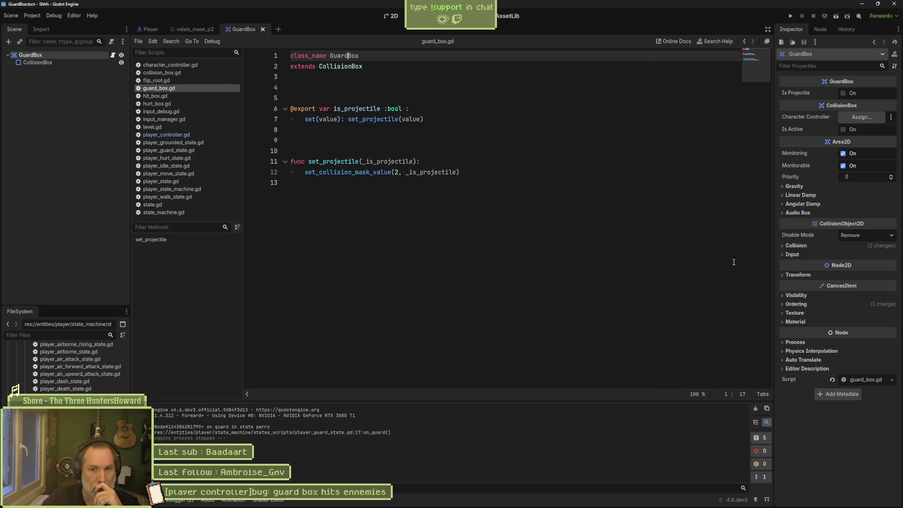
pyautogui.click(796, 245)
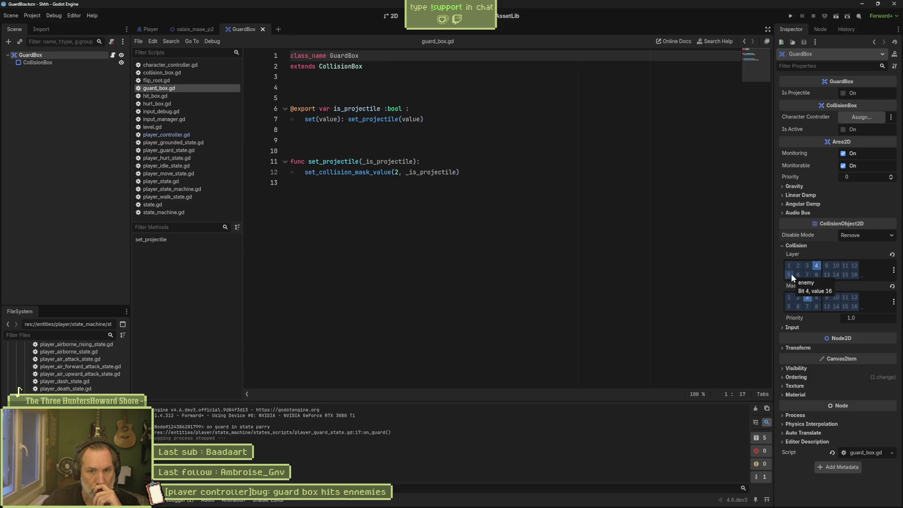
pyautogui.click(894, 272)
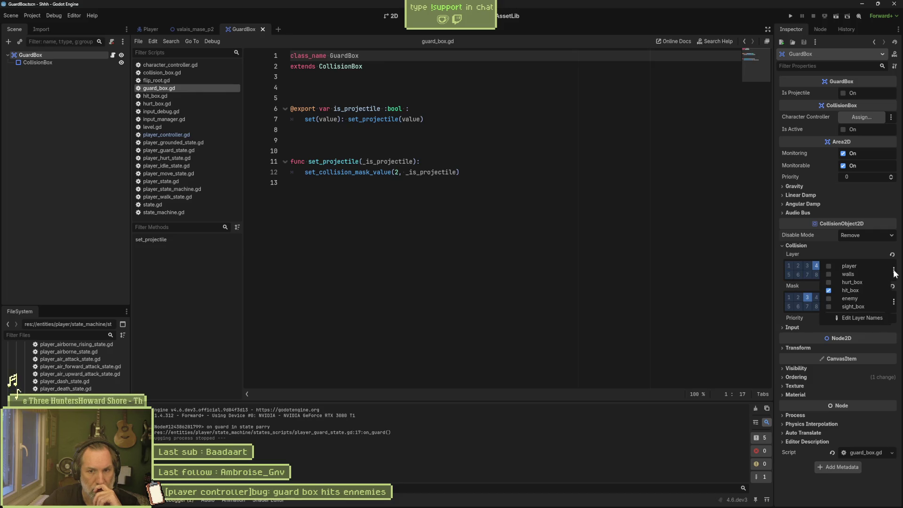
# Step: Name 2D physics layer 7 'guard_box' in Project Settings
pyautogui.click(861, 318)
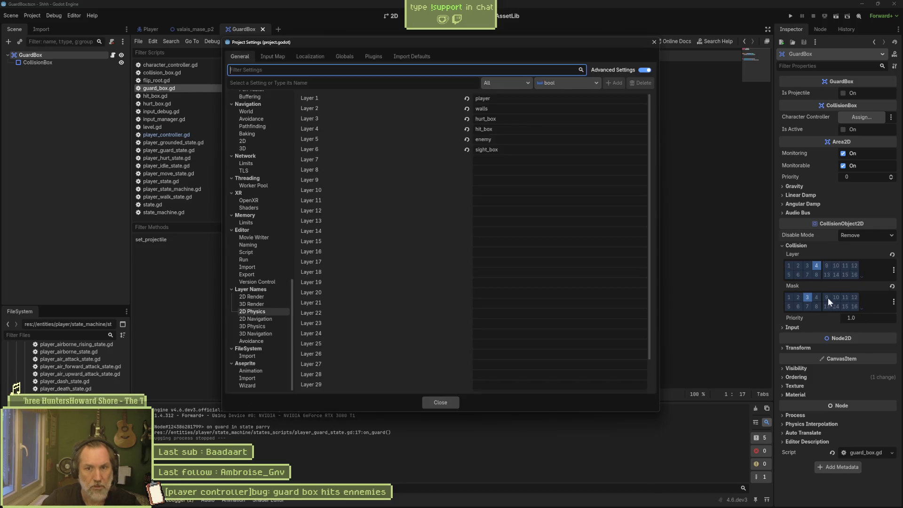
pyautogui.click(482, 160)
pyautogui.write('guard_box')
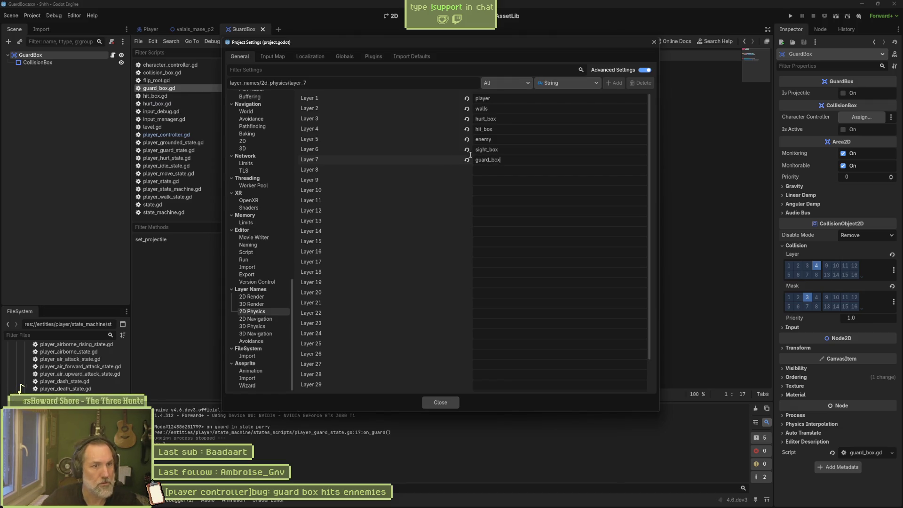
pyautogui.click(443, 404)
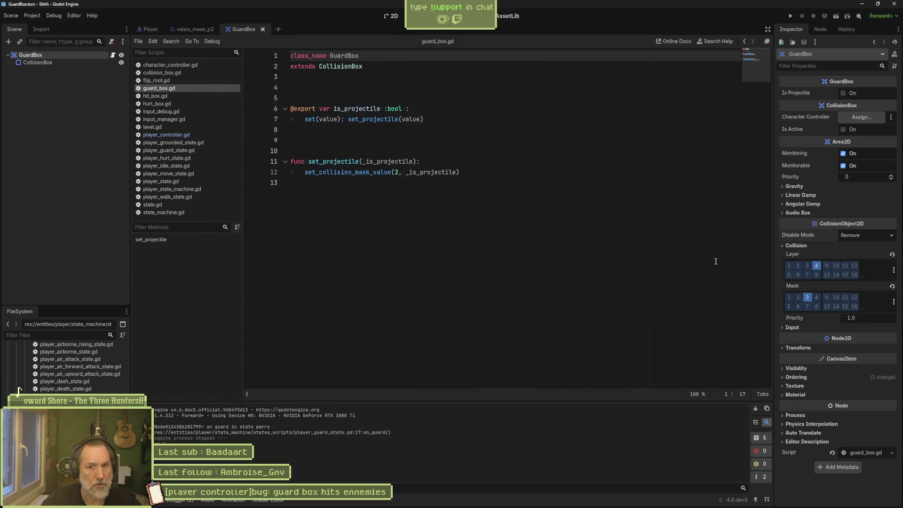
# Step: Add the GuardBox to collision layer 7 and test-run the game
pyautogui.click(806, 275)
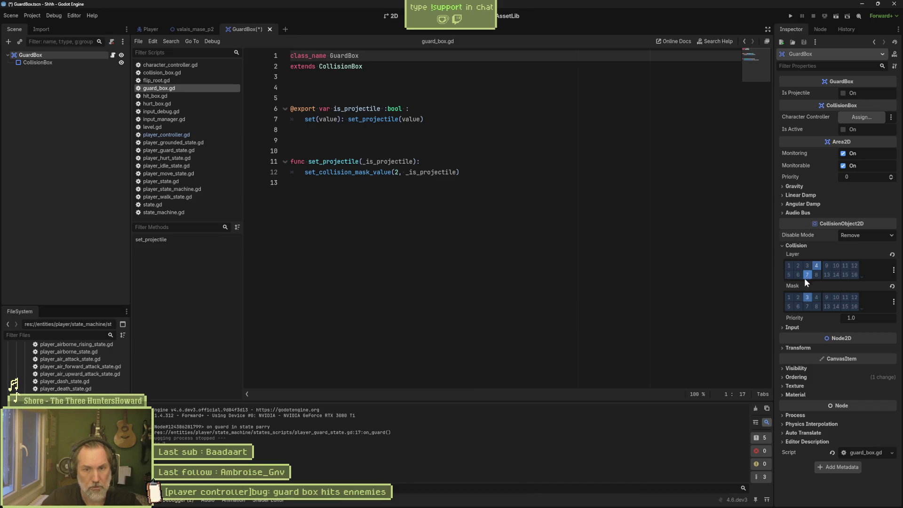
pyautogui.press('F5')
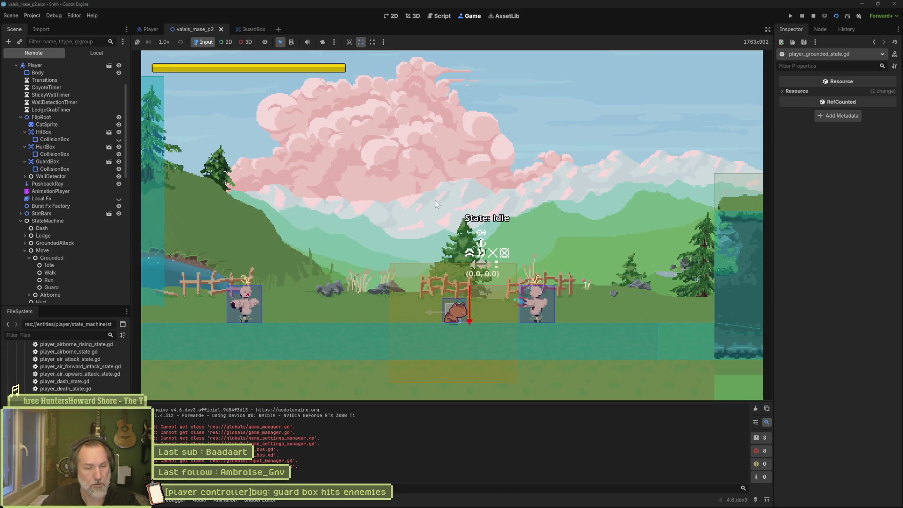
pyautogui.press('F8')
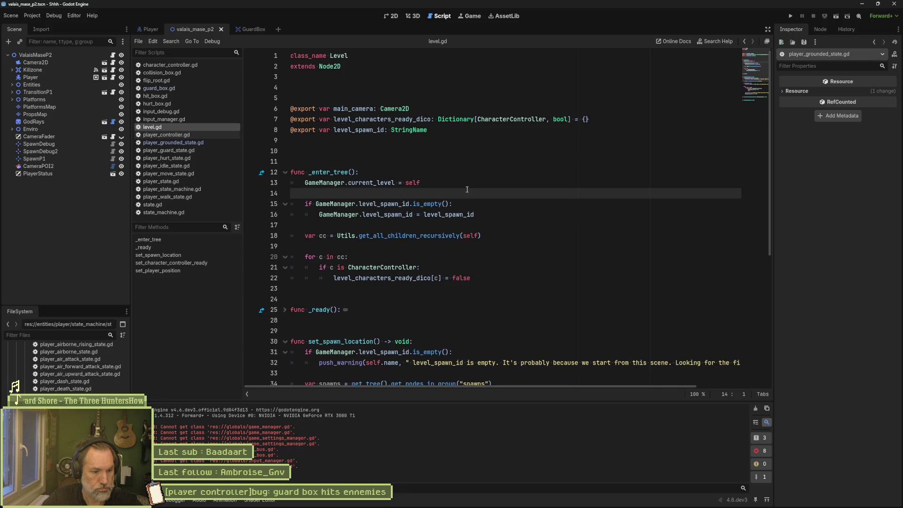
# Step: In Fork, review diffs of collision_box.gd, guard box files, GuardBox.tscn, state scripts and character_controller.gd
pyautogui.moveTo(498, 500)
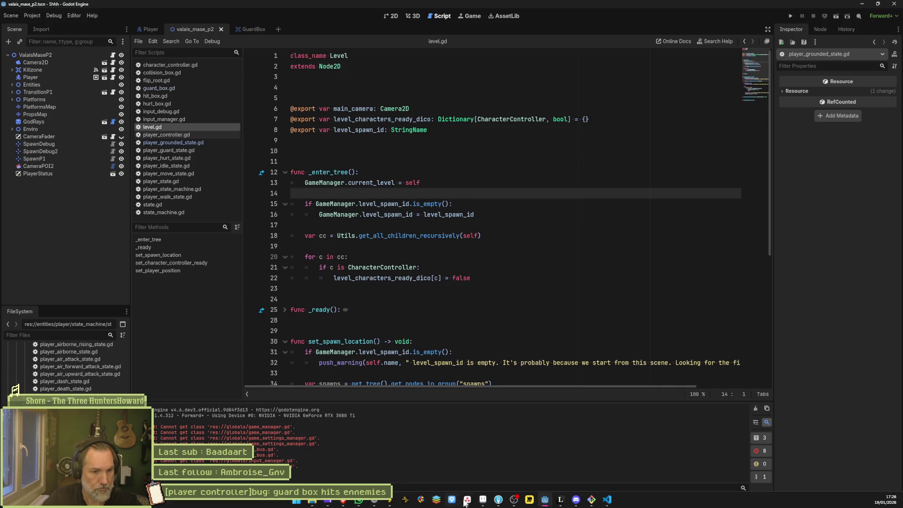
pyautogui.click(498, 500)
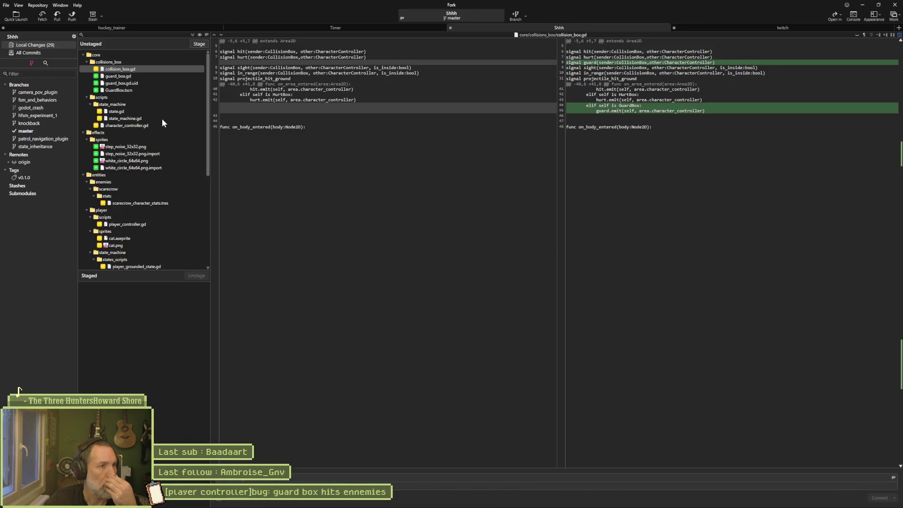
pyautogui.scroll(-3, 162, 122)
pyautogui.scroll(3, 167, 130)
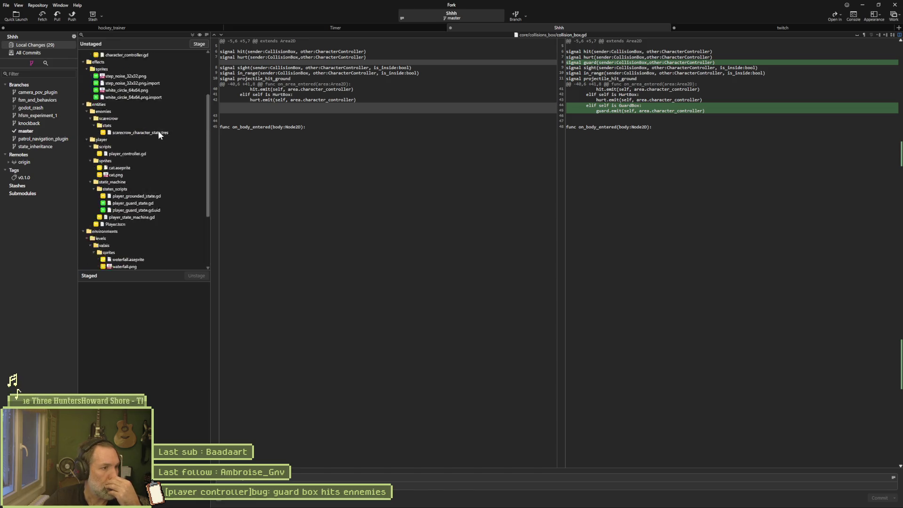
pyautogui.click(142, 69)
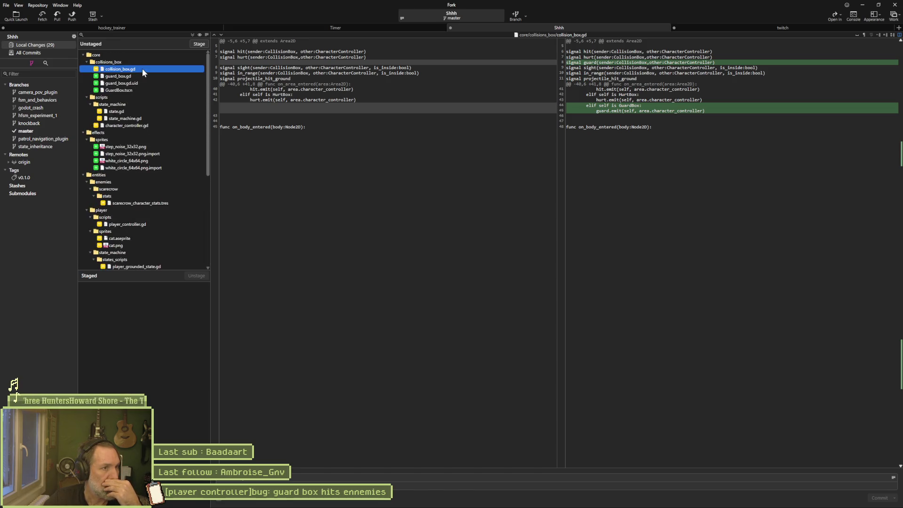
pyautogui.click(142, 75)
pyautogui.click(140, 82)
pyautogui.click(139, 90)
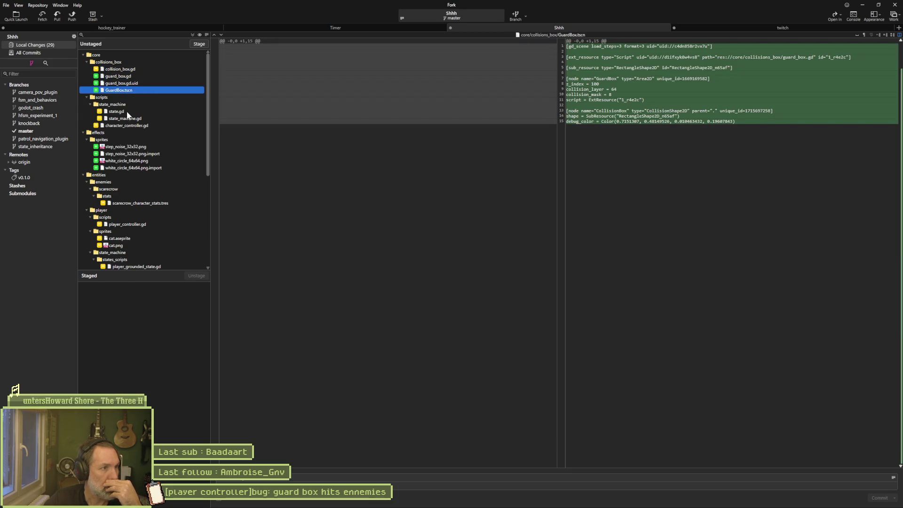
pyautogui.click(127, 112)
pyautogui.moveTo(515, 169)
pyautogui.click(141, 118)
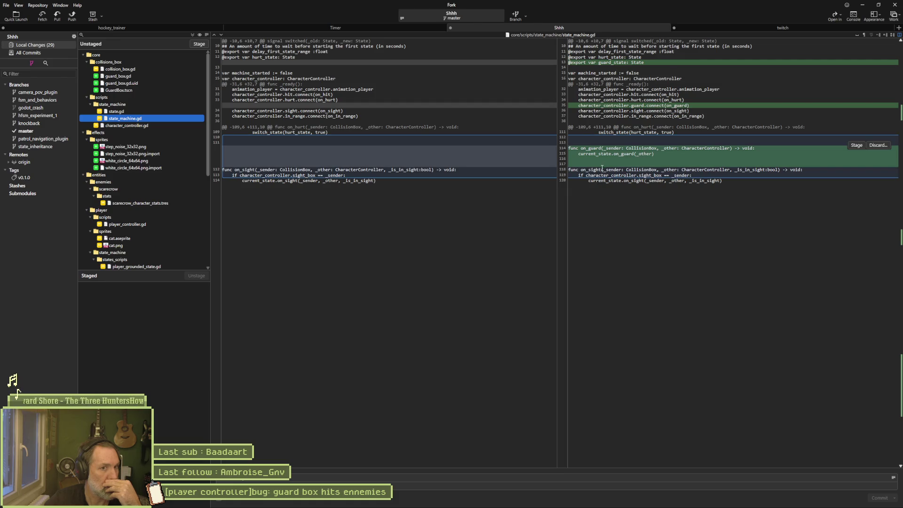
pyautogui.click(168, 124)
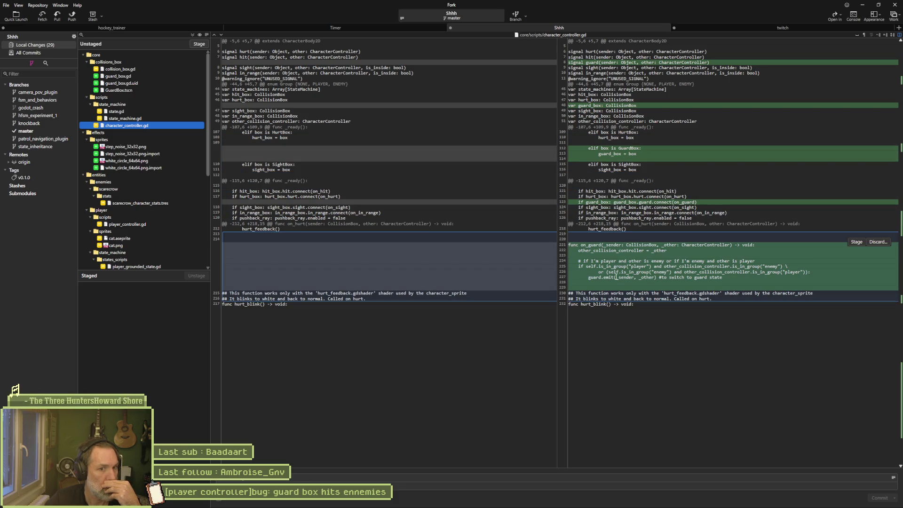
# Step: Review the image, player state and input_manager.gd changes, then stage all 29 files
pyautogui.click(148, 147)
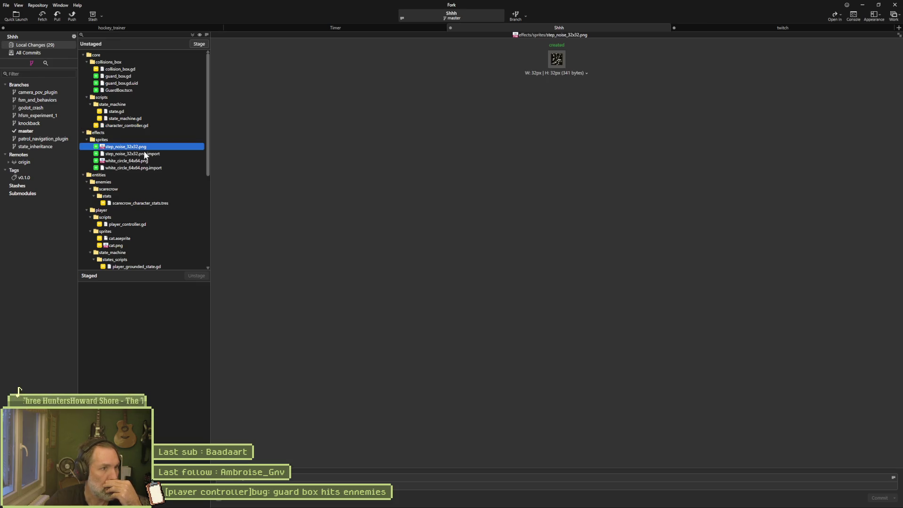
pyautogui.click(136, 162)
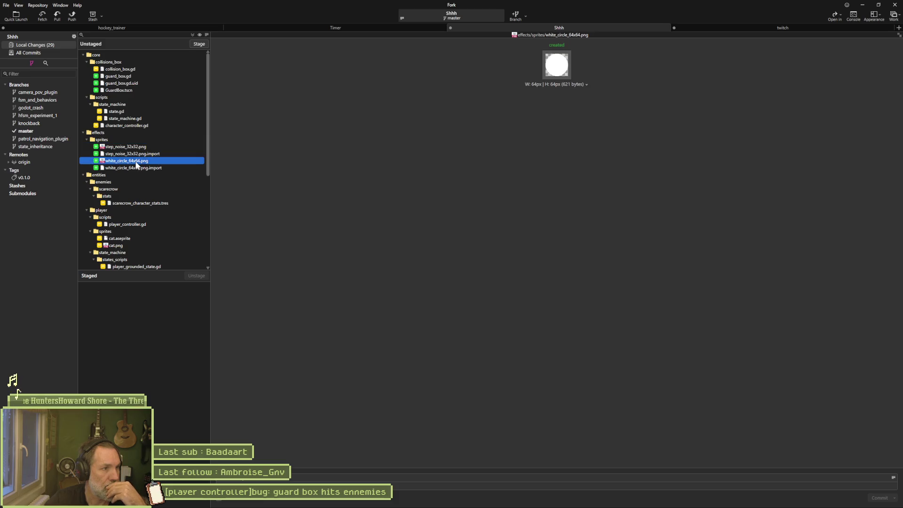
pyautogui.press('Up')
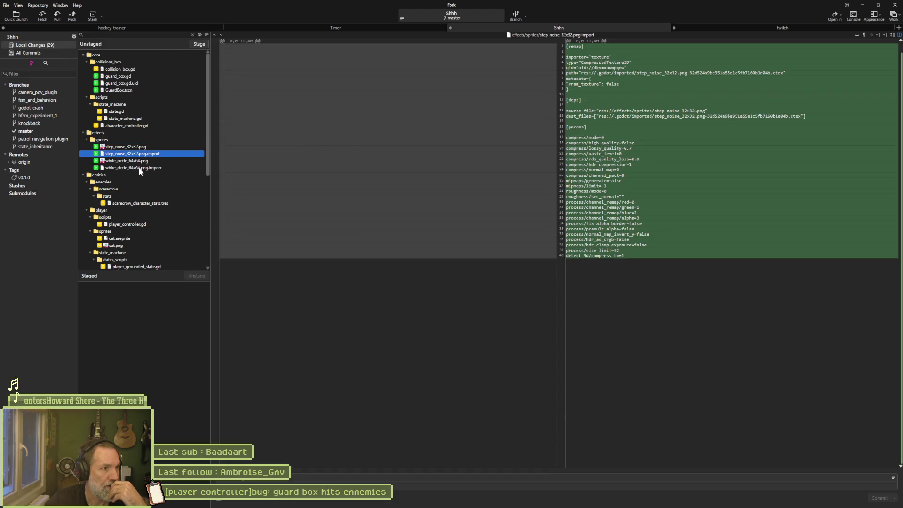
pyautogui.click(142, 204)
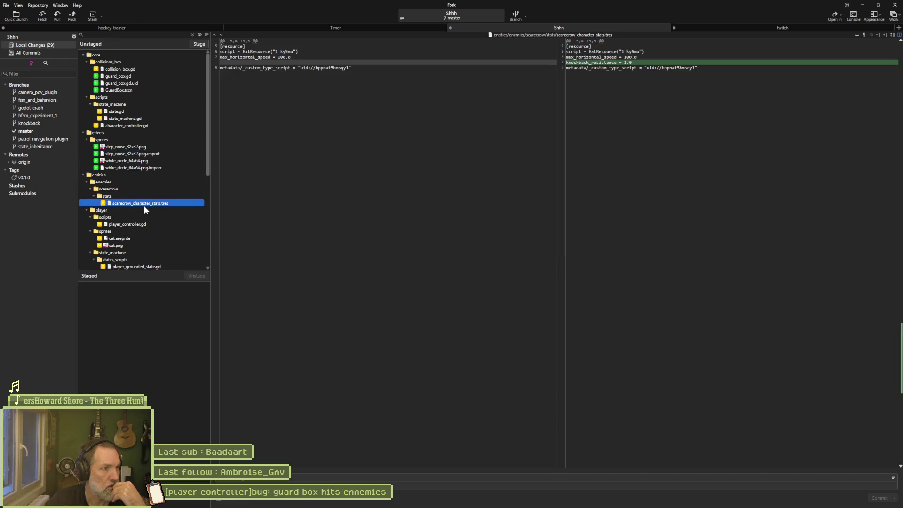
pyautogui.scroll(-2, 154, 208)
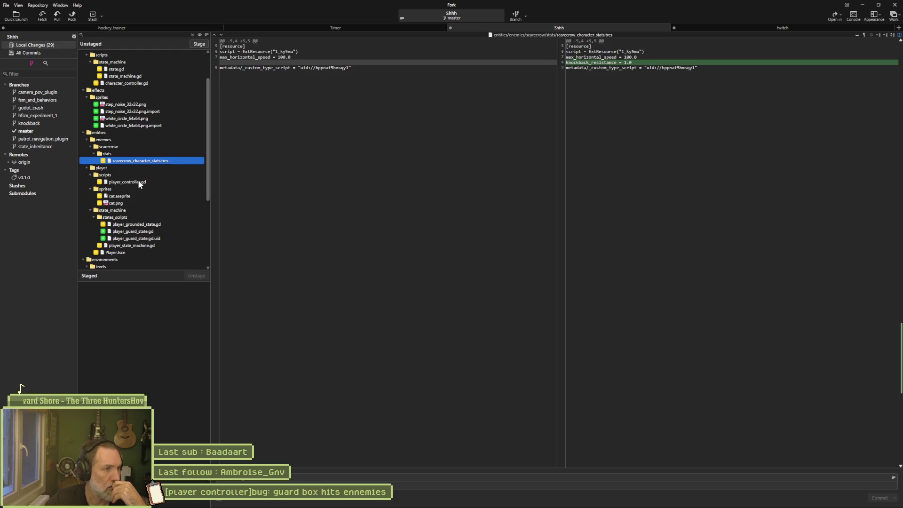
pyautogui.click(127, 182)
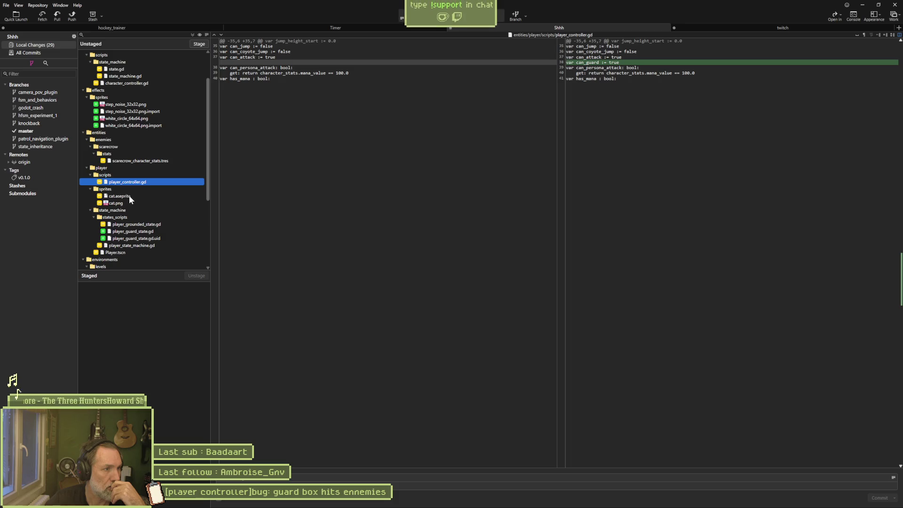
pyautogui.click(129, 203)
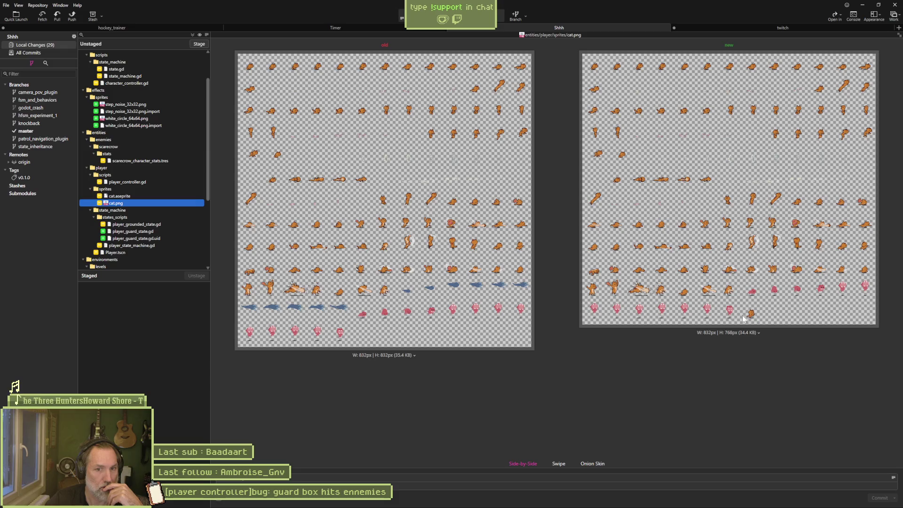
pyautogui.click(145, 225)
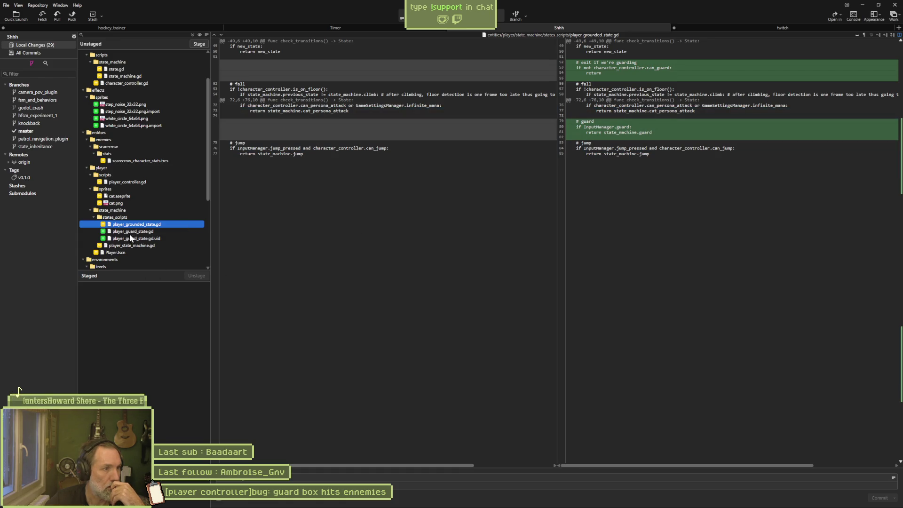
pyautogui.click(134, 232)
pyautogui.click(154, 240)
pyautogui.click(155, 246)
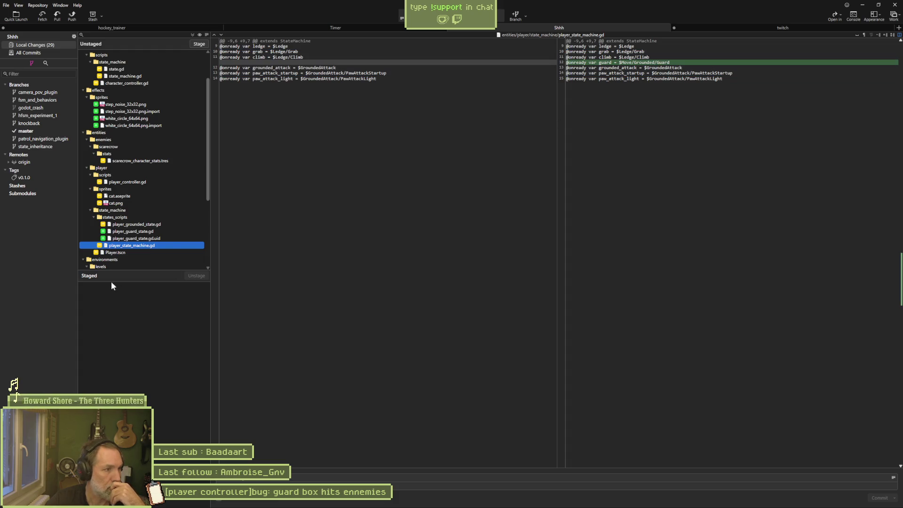
pyautogui.scroll(-4, 134, 255)
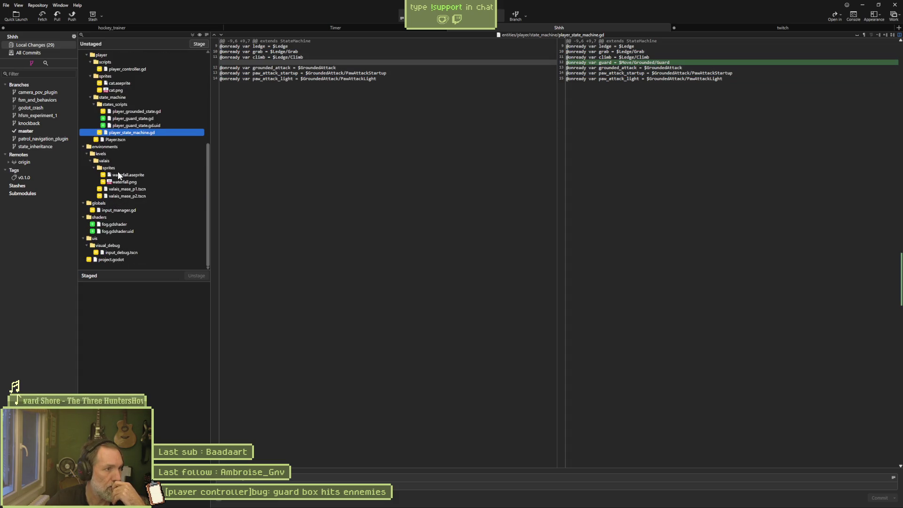
pyautogui.click(123, 183)
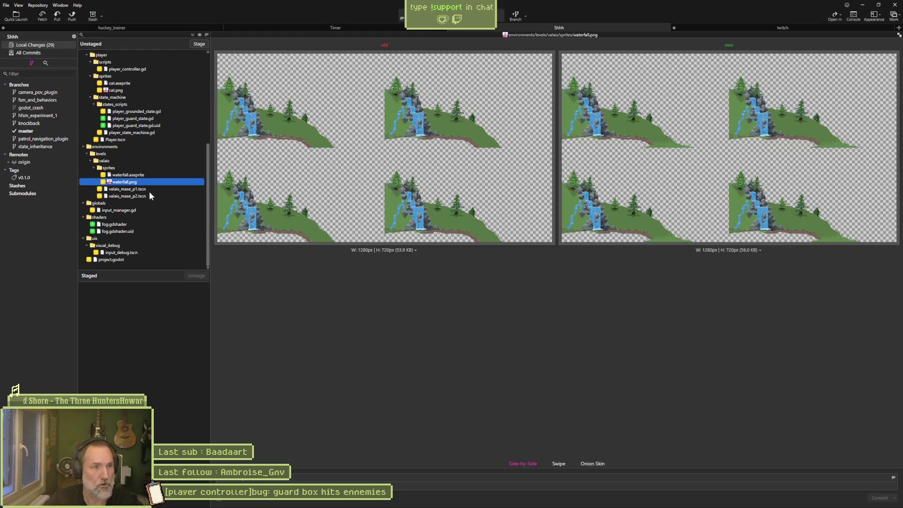
pyautogui.click(127, 210)
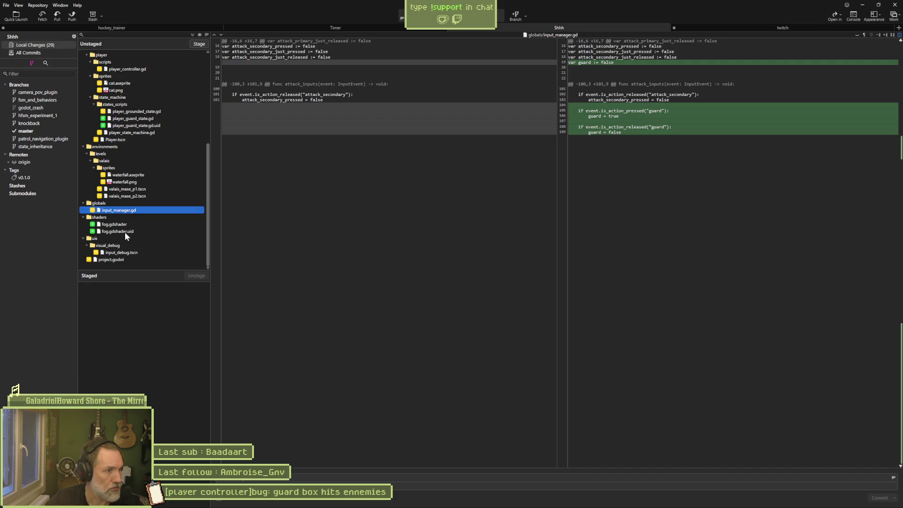
pyautogui.click(199, 43)
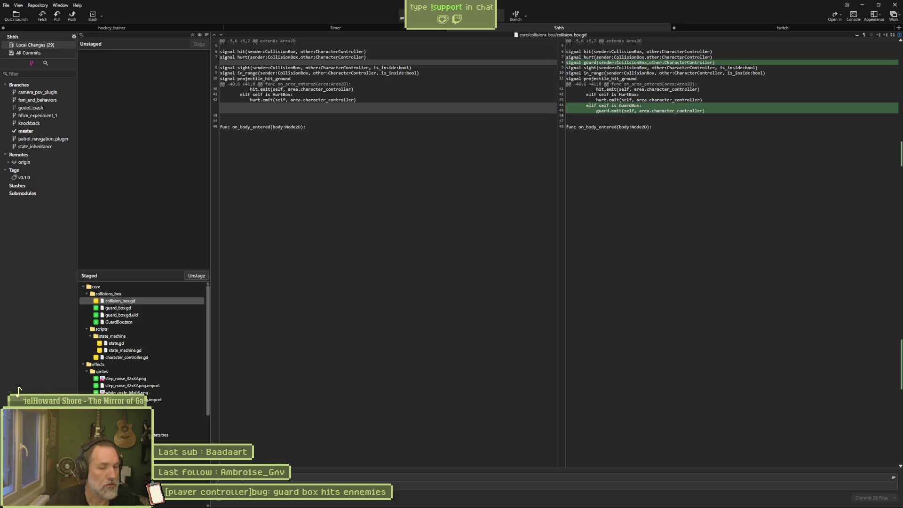
# Step: Copy the title of the Asana task '[player controller]add: guard mechanics' and return to Fork
pyautogui.click(467, 503)
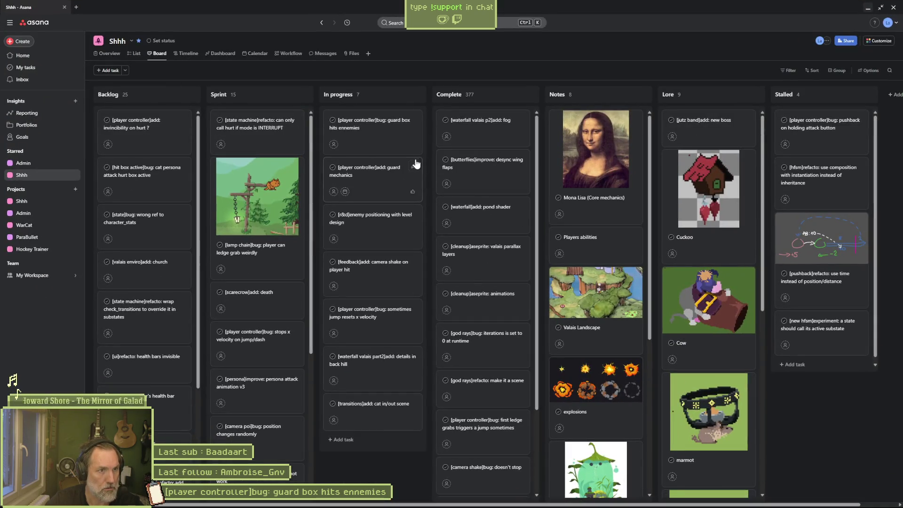
pyautogui.click(377, 175)
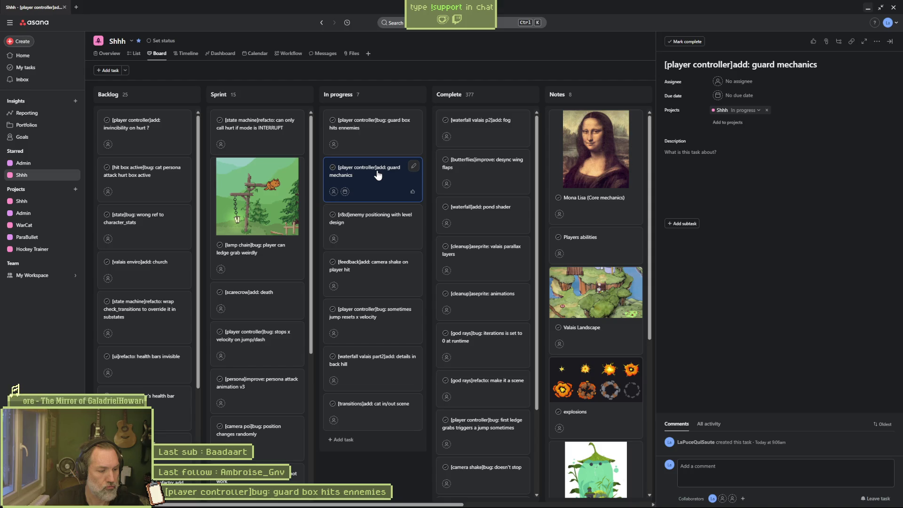
pyautogui.press('Tab')
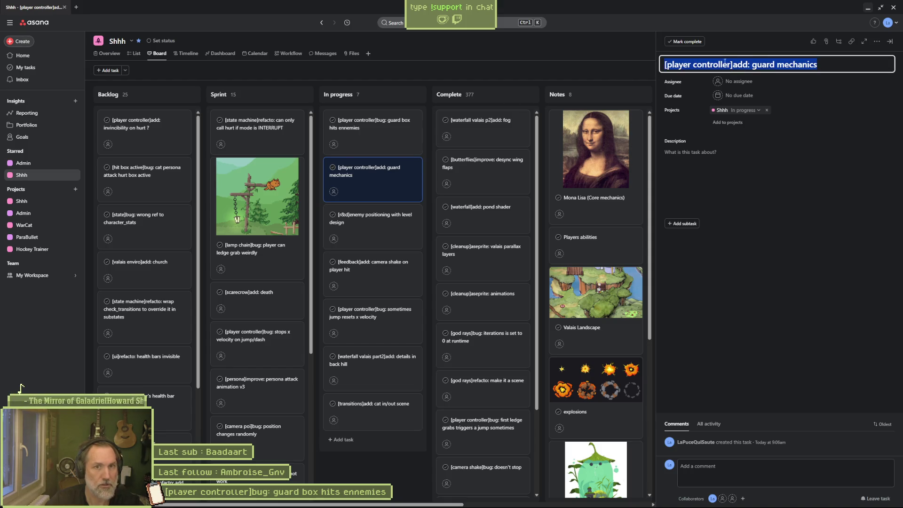
pyautogui.click(869, 8)
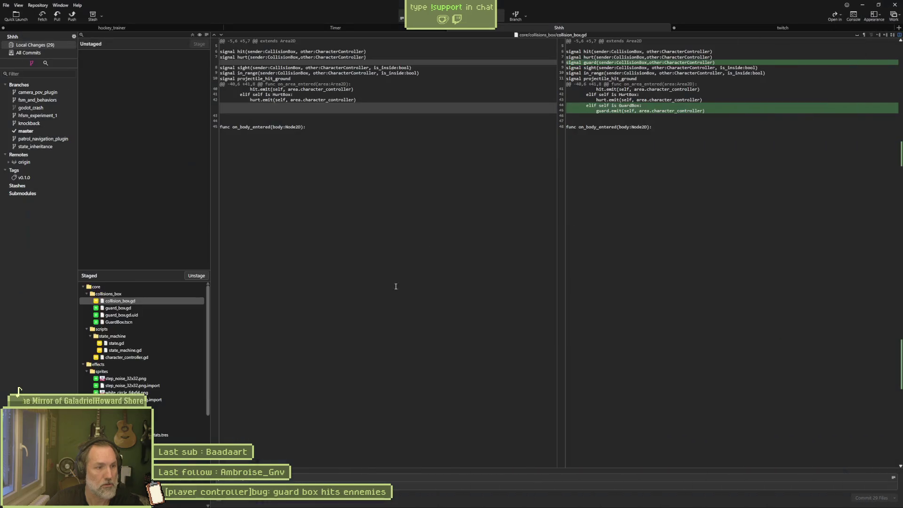
# Step: Commit the 29 staged files under the edited guard mechanics task title and push master to origin
pyautogui.hotkey('ctrl', 'v')
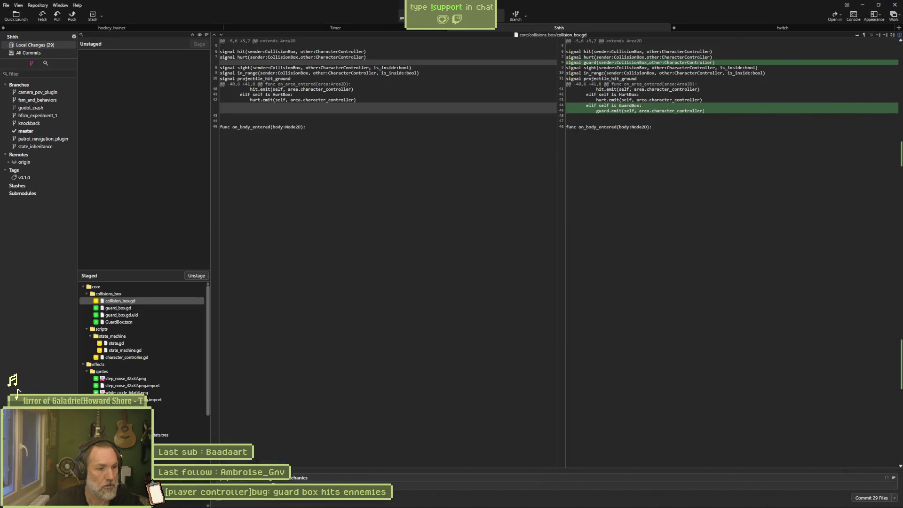
pyautogui.click(265, 479)
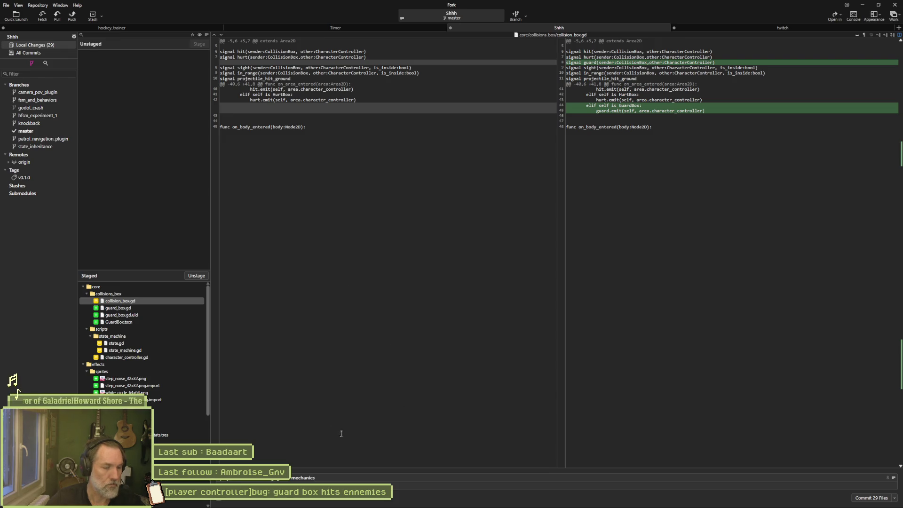
pyautogui.click(868, 499)
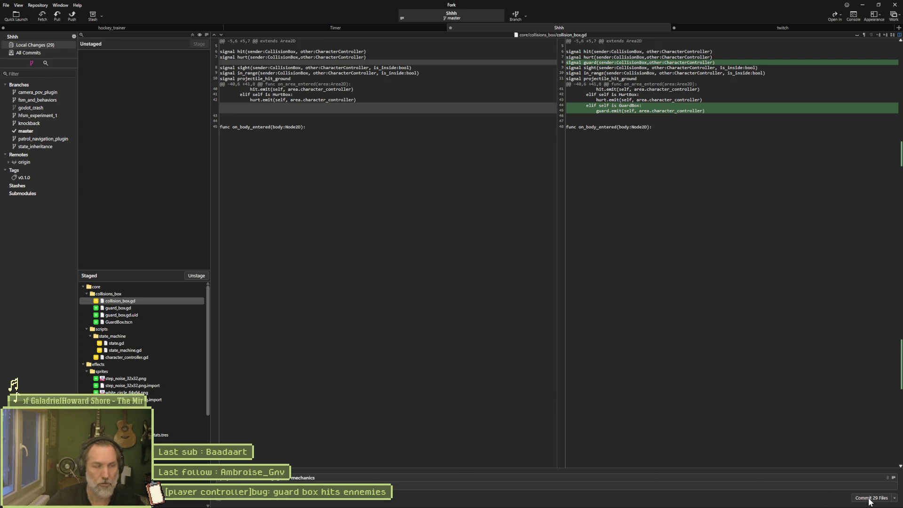
pyautogui.click(72, 16)
pyautogui.click(494, 277)
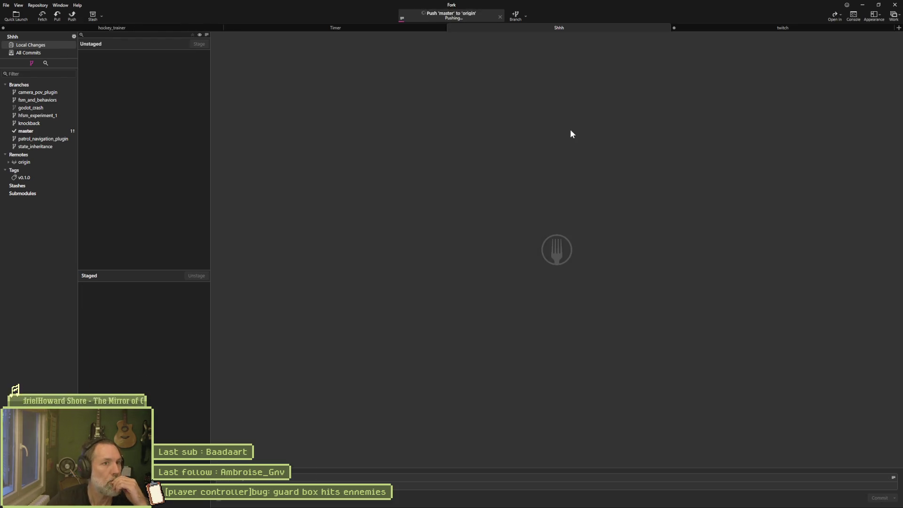
# Step: Return to Godot and review the class error lines in the Output log
pyautogui.click(867, 6)
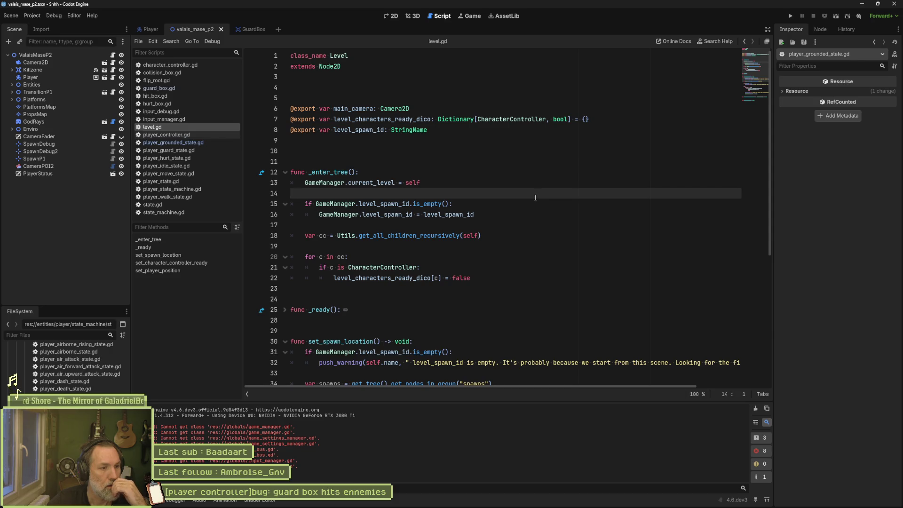
pyautogui.moveTo(289, 427); pyautogui.dragTo(281, 443)
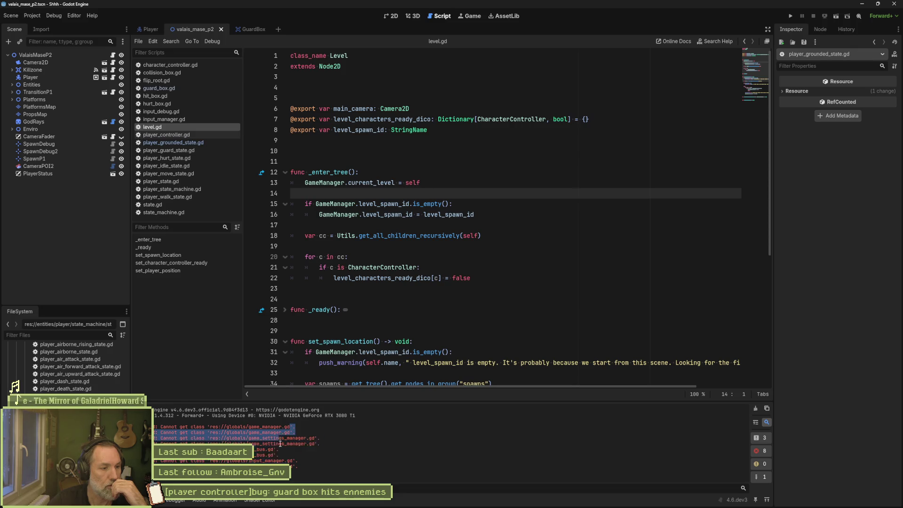
pyautogui.click(315, 462)
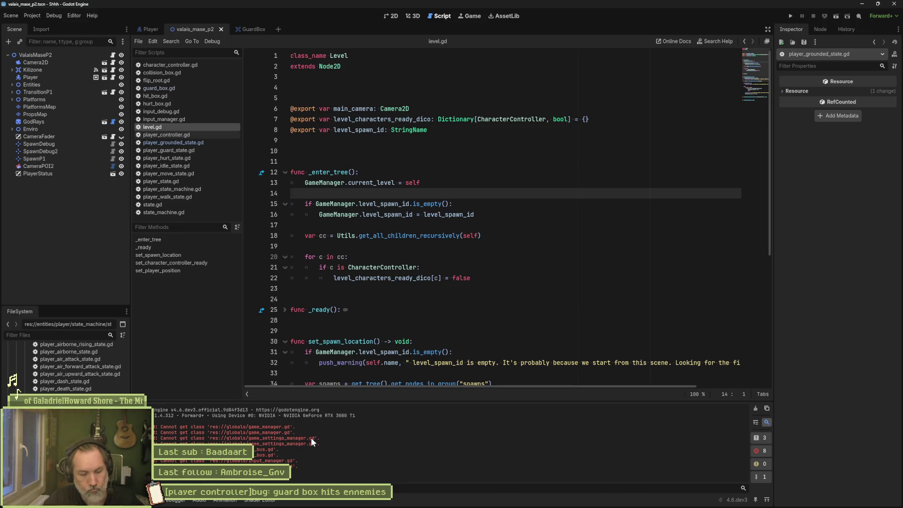
# Step: Open the Player scene's AnimationPlayer and enlarge the Animation panel to show the HitBox tracks
pyautogui.moveTo(479, 506)
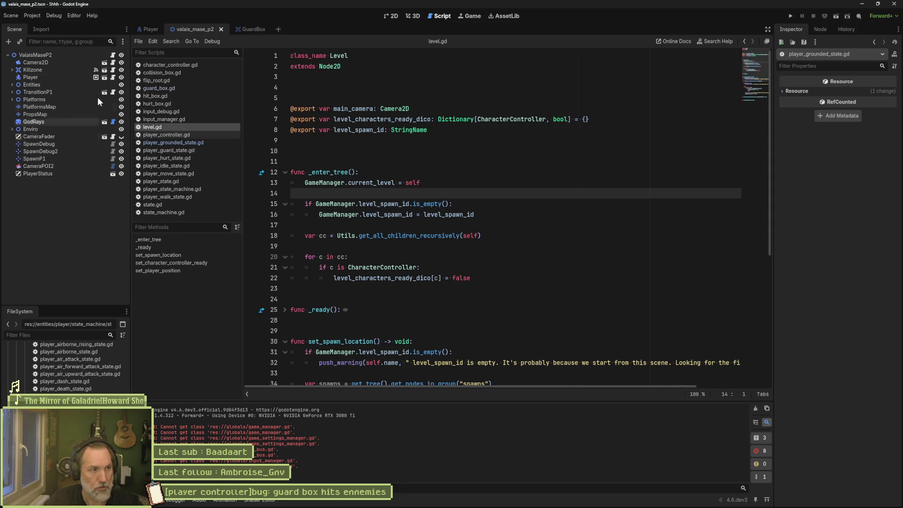
pyautogui.click(148, 27)
pyautogui.click(63, 147)
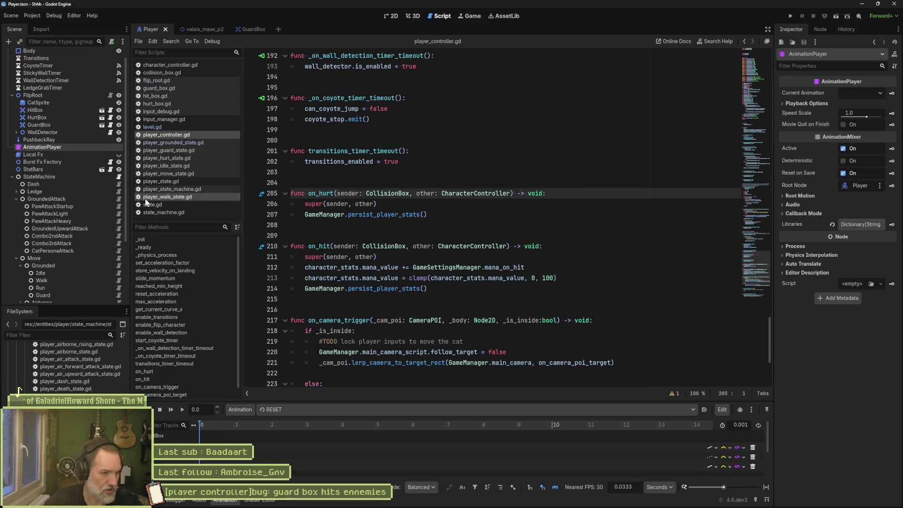
pyautogui.moveTo(371, 402); pyautogui.dragTo(371, 349)
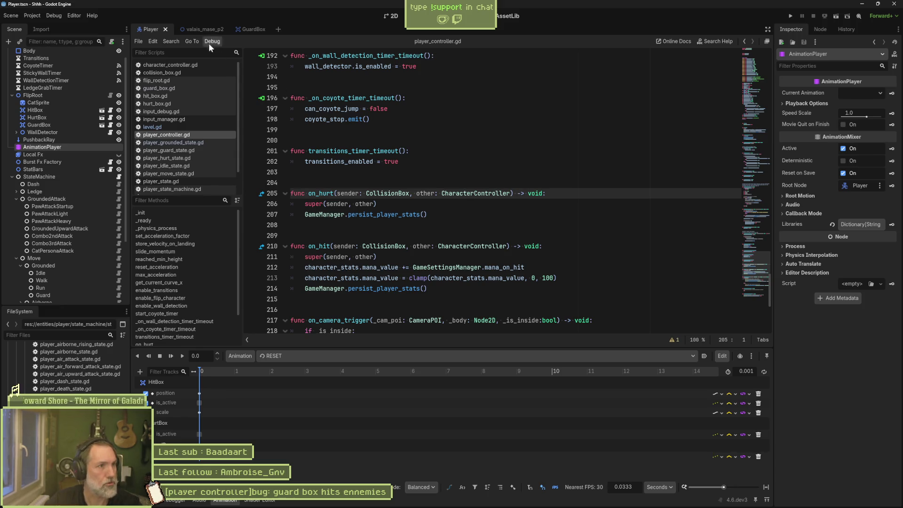
# Step: Run the level briefly with F6, stop it, then open the HitBox node's hit_box.gd script
pyautogui.click(203, 29)
pyautogui.press('F6')
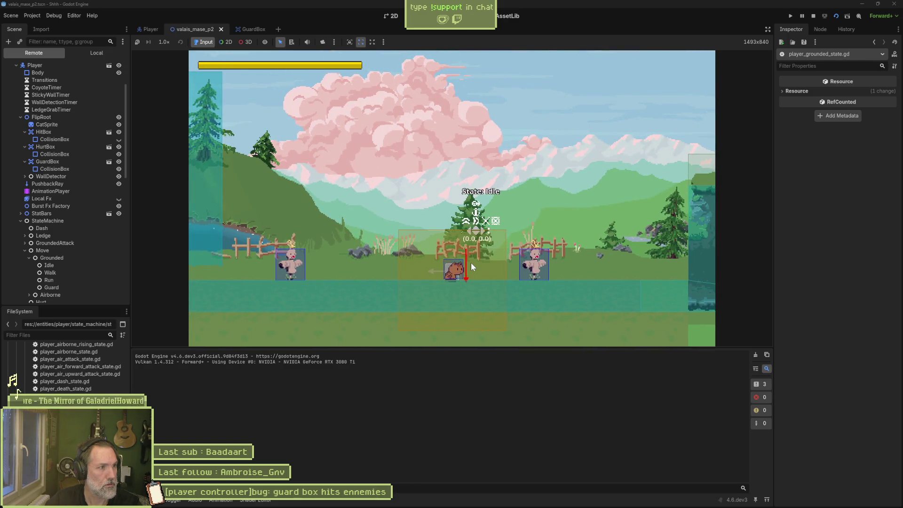
pyautogui.press('F8')
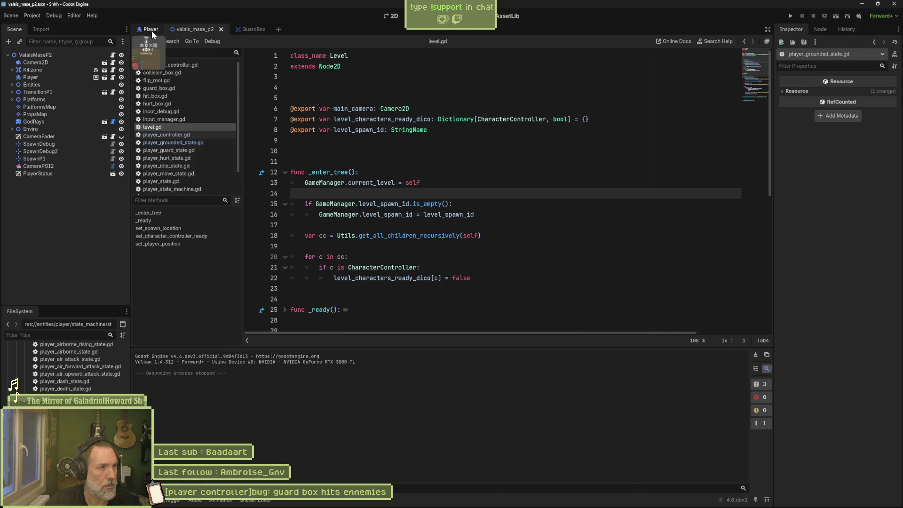
pyautogui.click(152, 30)
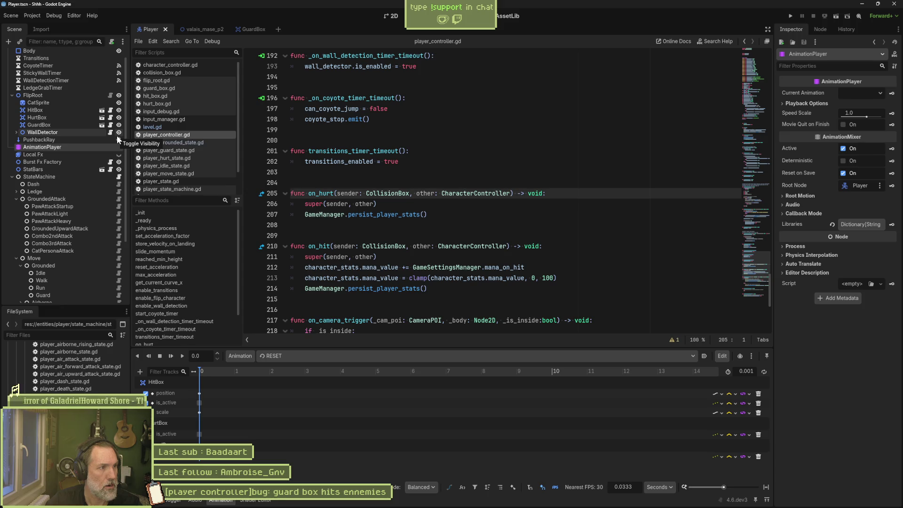
pyautogui.click(111, 110)
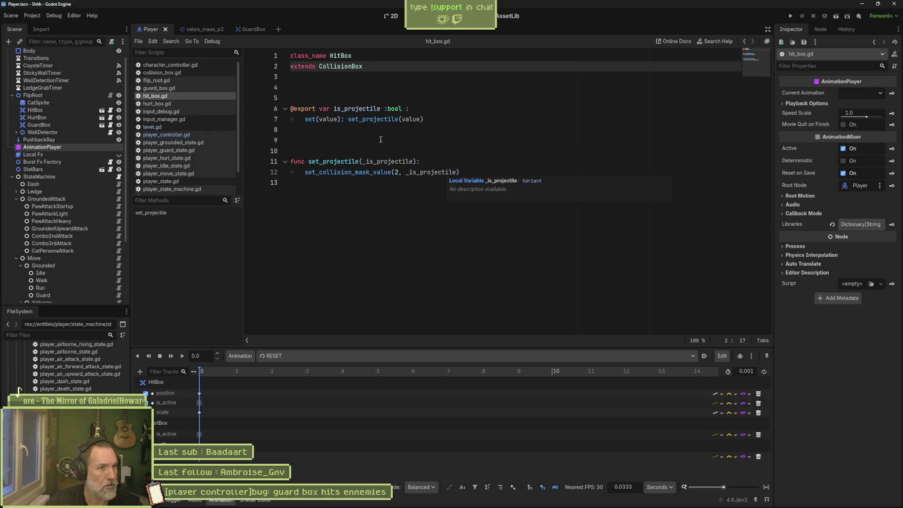
# Step: Jump to the CollisionBox base class in collision_box.gd and scroll through its code
pyautogui.keyDown('ctrl'); pyautogui.click(351, 67); pyautogui.keyUp('ctrl')
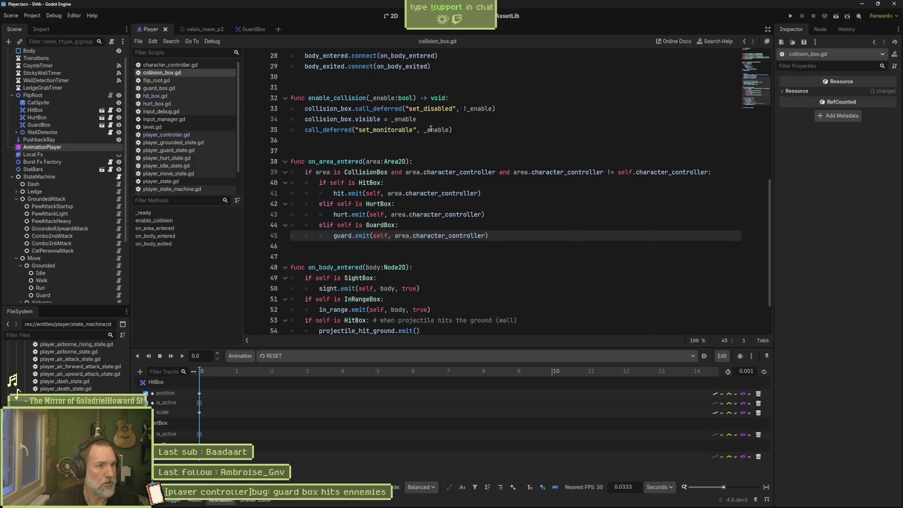
pyautogui.click(149, 213)
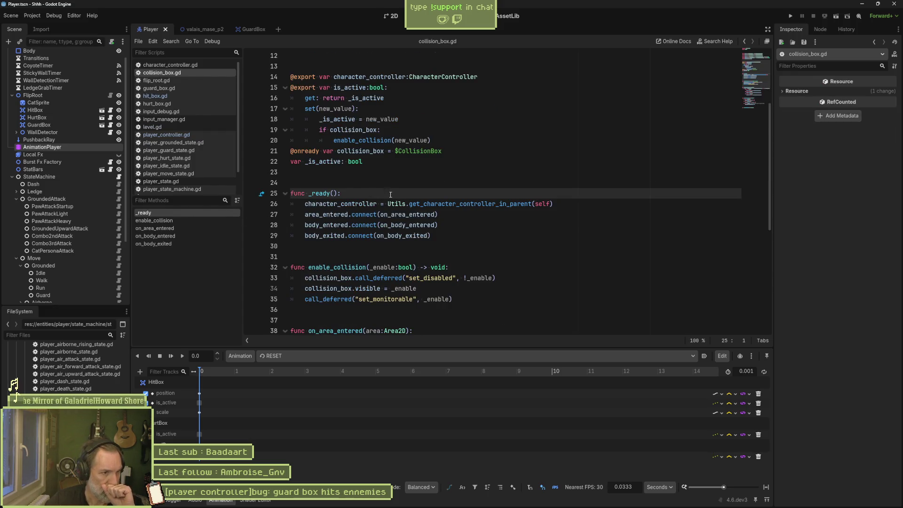
pyautogui.scroll(-1, 493, 235)
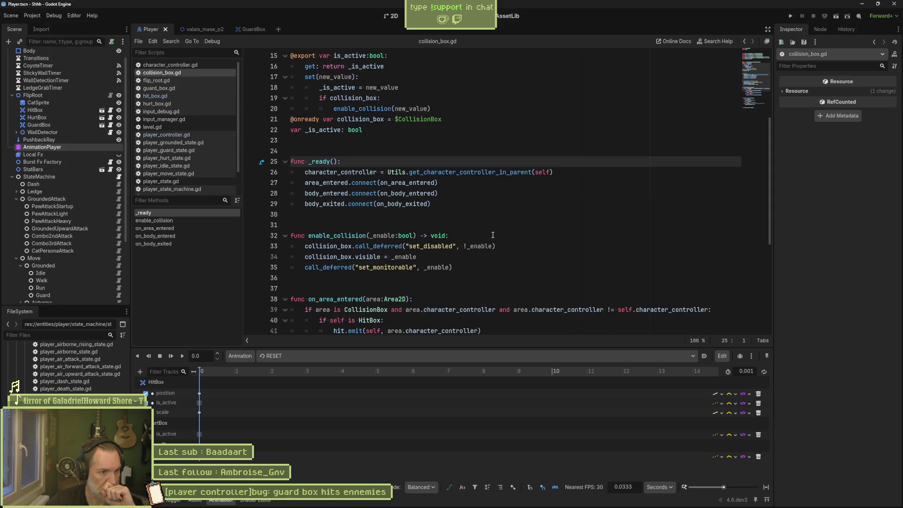
pyautogui.scroll(-1, 492, 235)
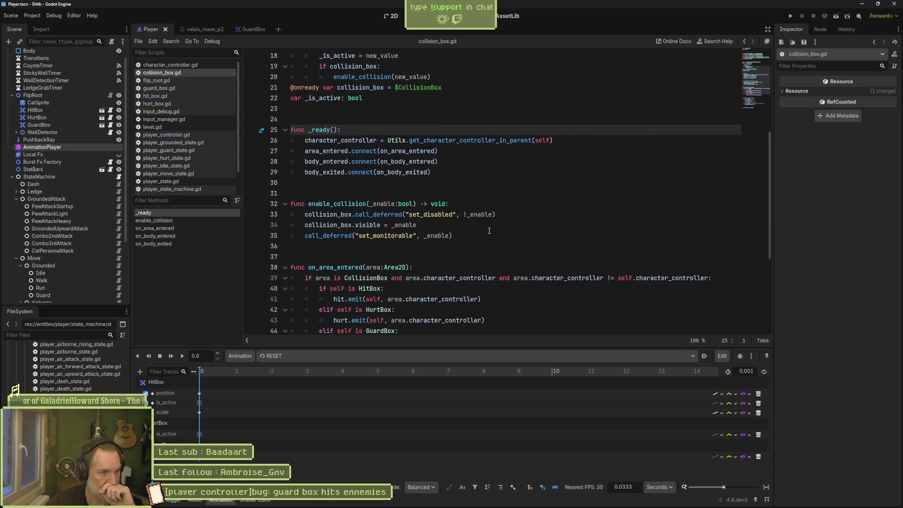
pyautogui.scroll(-1, 490, 230)
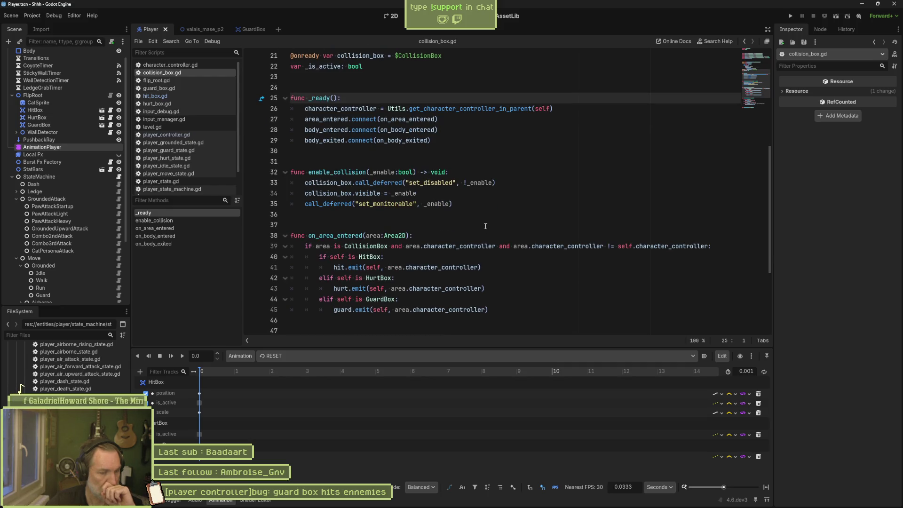
pyautogui.scroll(-4, 486, 227)
pyautogui.scroll(3, 484, 224)
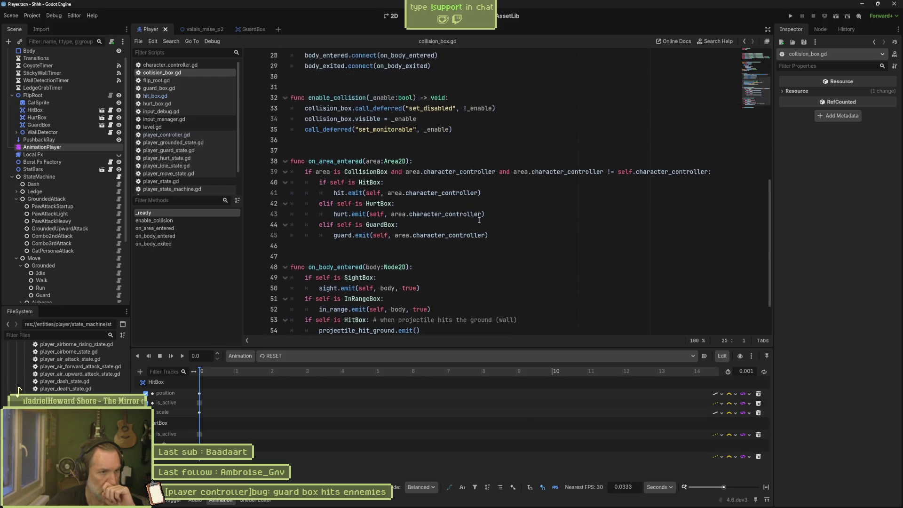
# Step: Select enable_collision on line 32 and search the whole project for it
pyautogui.click(337, 140)
pyautogui.doubleClick(337, 141)
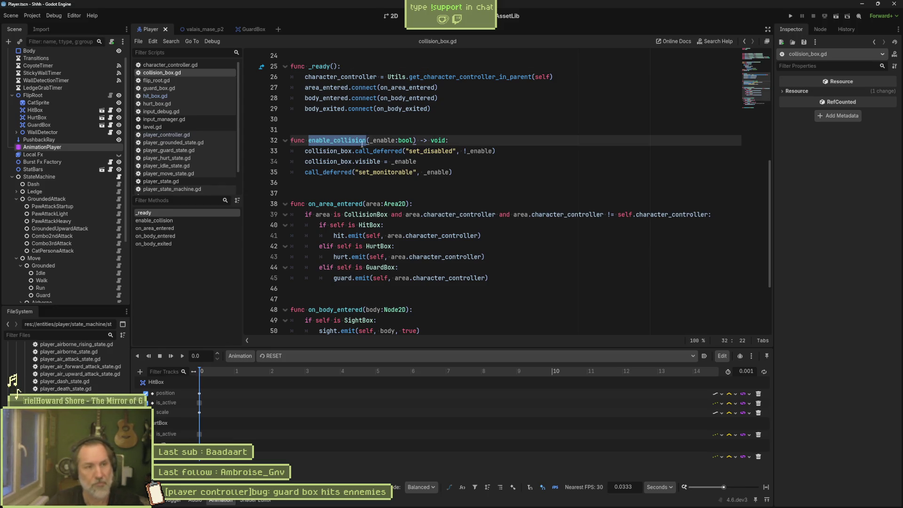
pyautogui.scroll(8, 439, 178)
pyautogui.scroll(-3, 366, 169)
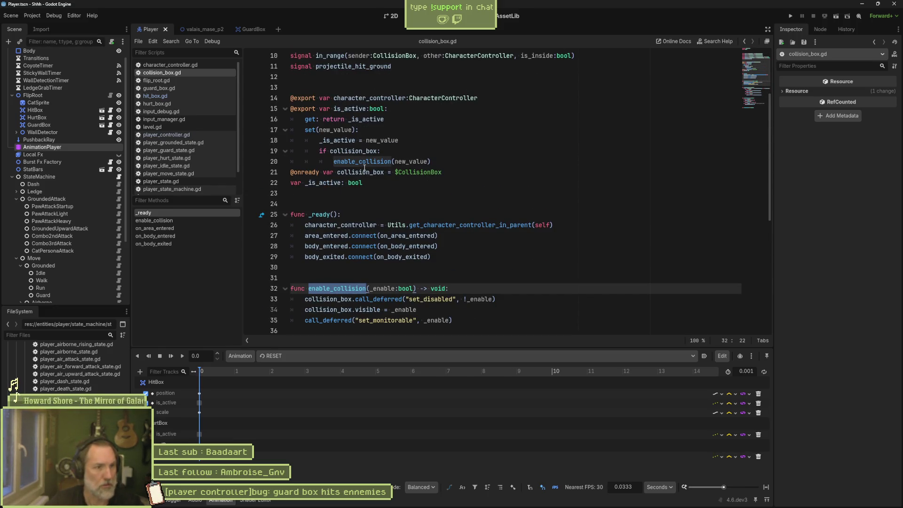
pyautogui.hotkey('ctrl', 'shift', 'f')
pyautogui.click(439, 289)
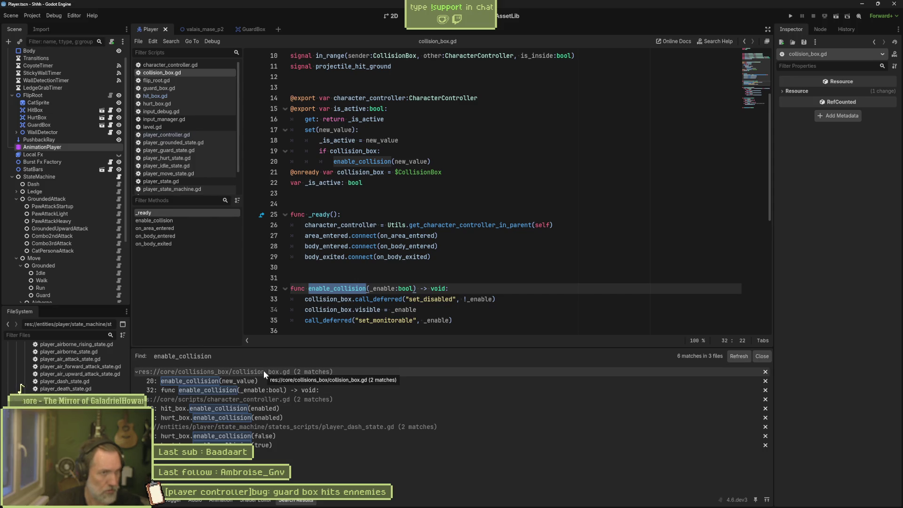
# Step: From the character_controller.gd result, search the project for enable_hitbox, then open guard_box.gd
pyautogui.click(276, 409)
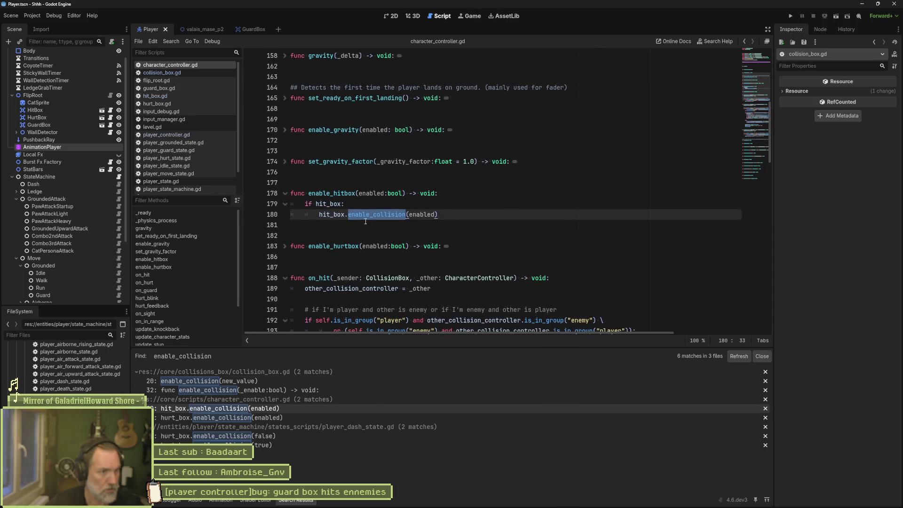
pyautogui.doubleClick(342, 194)
pyautogui.hotkey('ctrl', 'shift', 'f')
pyautogui.press('Return')
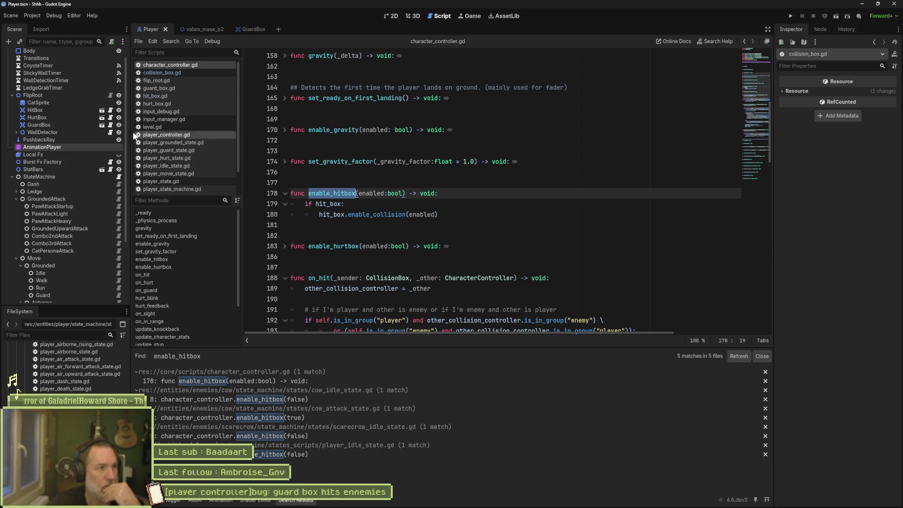
pyautogui.click(111, 125)
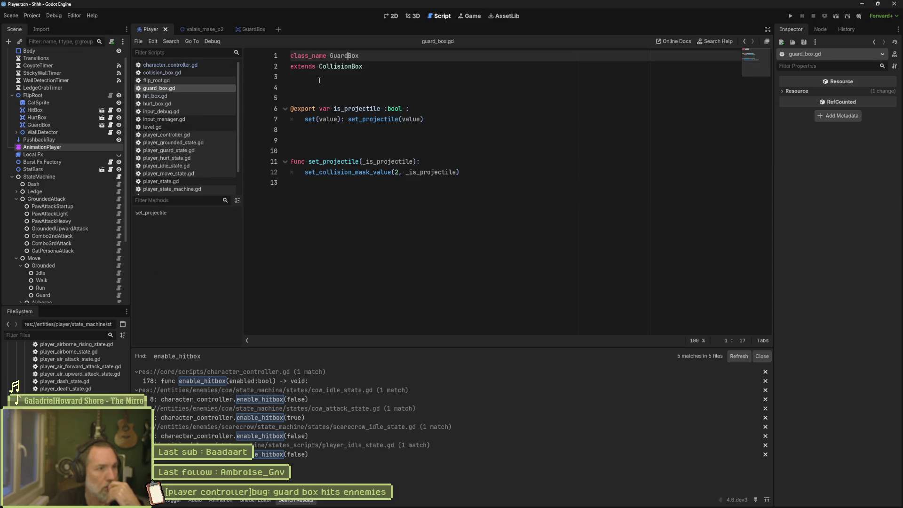
pyautogui.click(343, 66)
pyautogui.keyDown('ctrl'); pyautogui.click(343, 67); pyautogui.keyUp('ctrl')
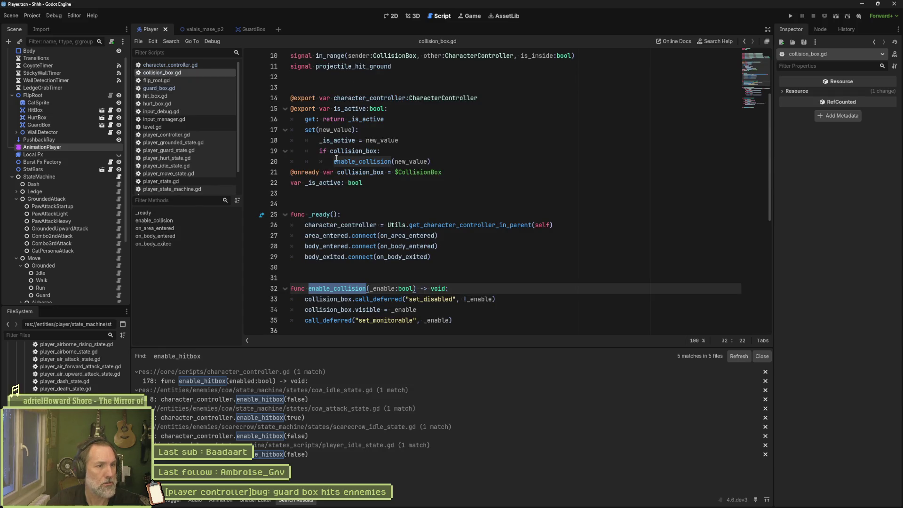
pyautogui.moveTo(342, 256)
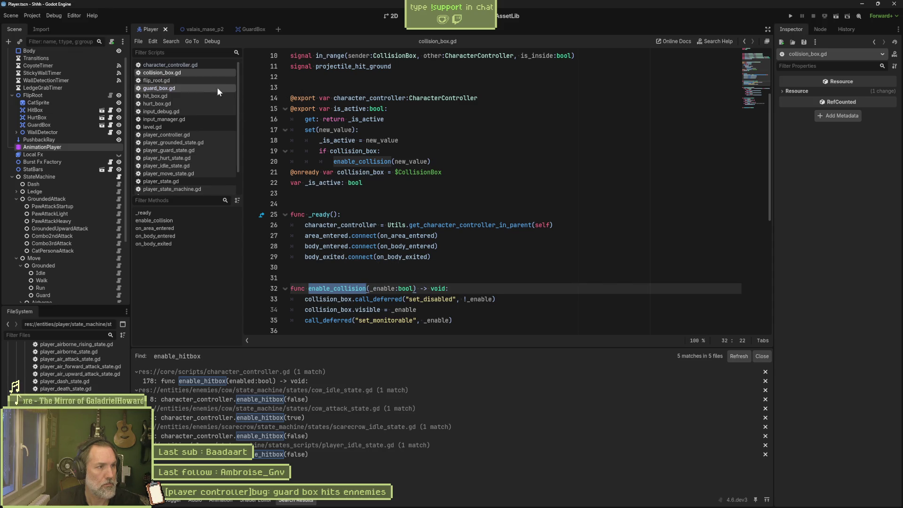
pyautogui.click(189, 88)
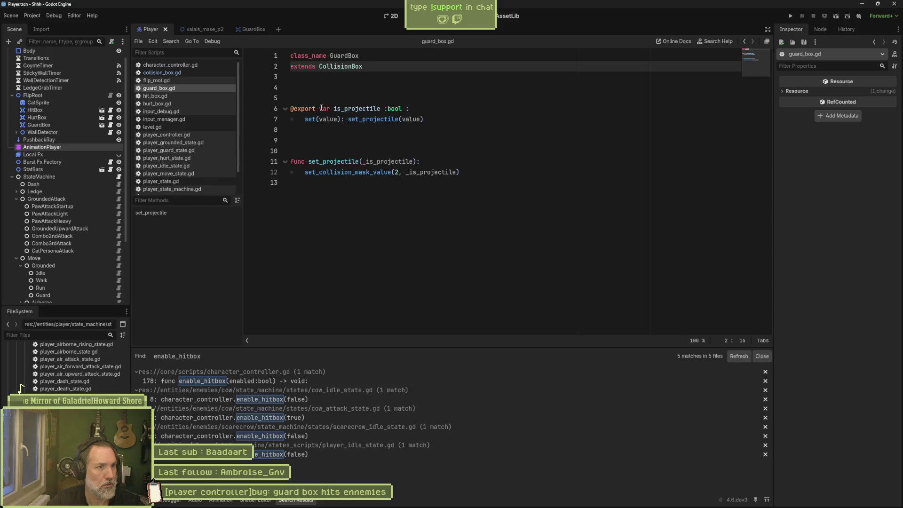
# Step: Add a _ready() function to guard_box.gd that calls super()
pyautogui.click(298, 139)
pyautogui.press('Return')
pyautogui.press('Return')
pyautogui.press('Return')
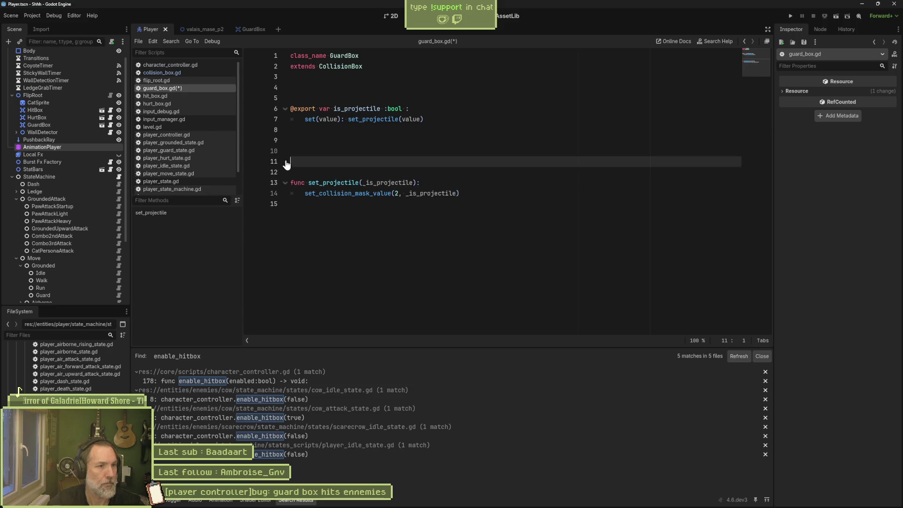
pyautogui.press('Up')
pyautogui.write('fu')
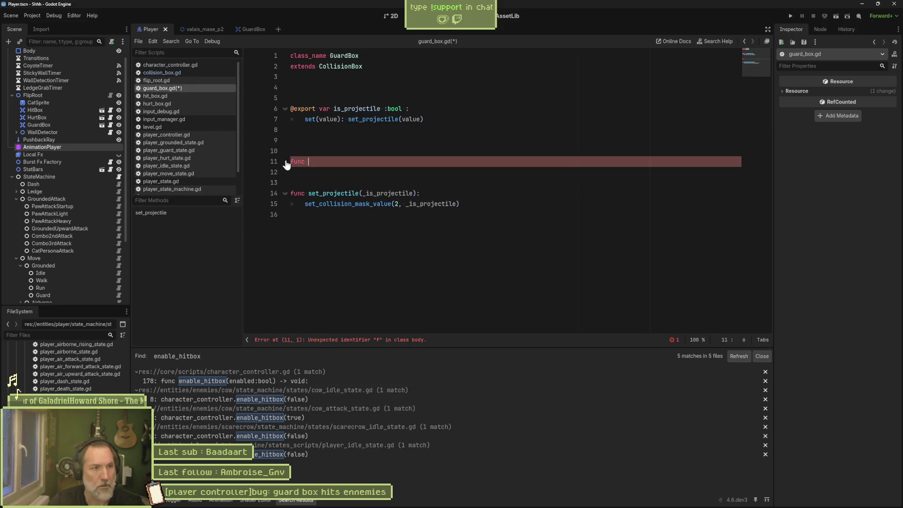
pyautogui.write('nc _re')
pyautogui.press('Return')
pyautogui.press('Return')
pyautogui.write('super()')
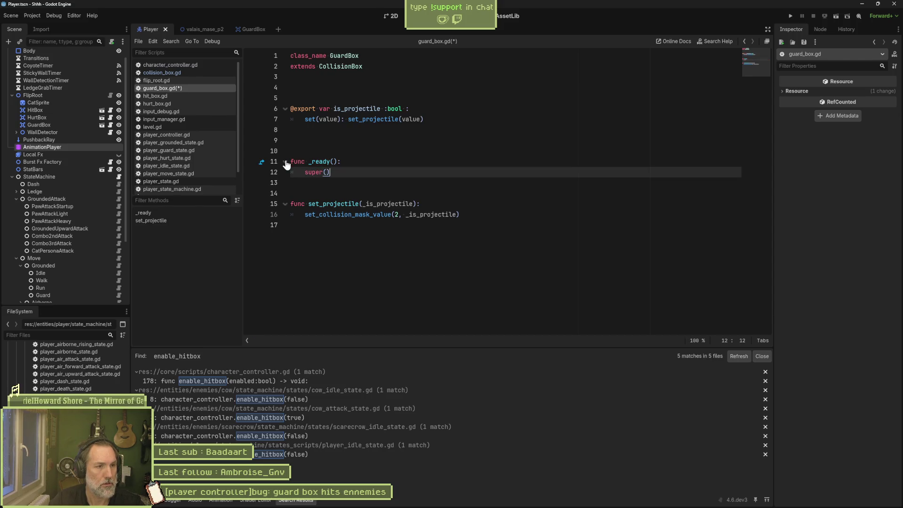
pyautogui.press('Return')
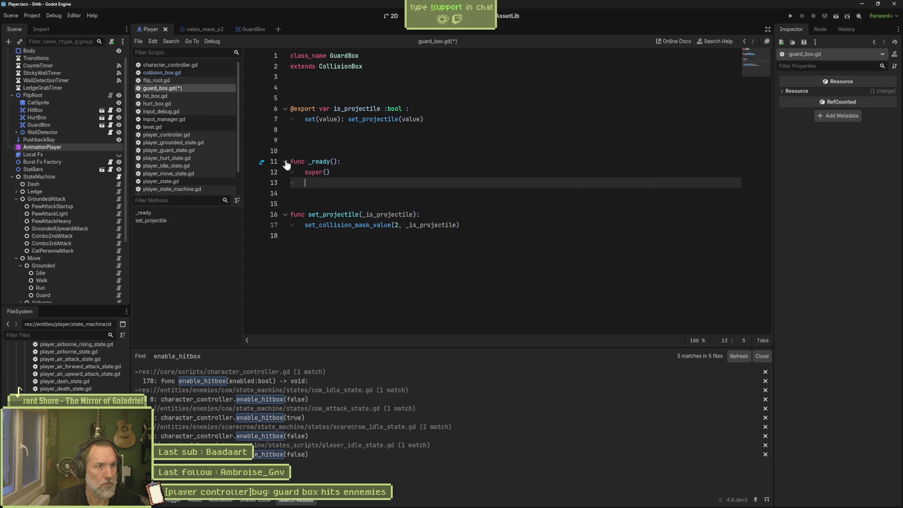
# Step: Set is_active = false in _ready, save guard_box.gd and run the valais_mase_p2 level
pyautogui.write('set')
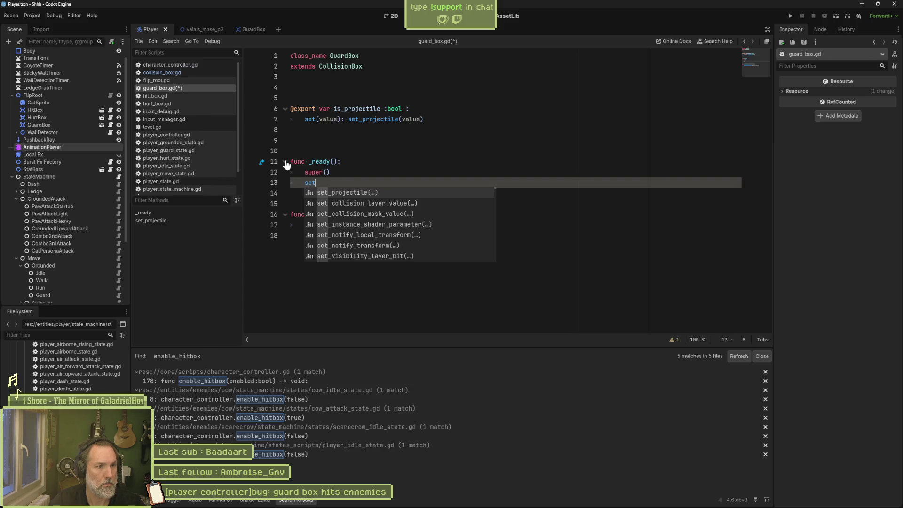
pyautogui.press('BackSpace')
pyautogui.press('BackSpace')
pyautogui.press('BackSpace')
pyautogui.write('is')
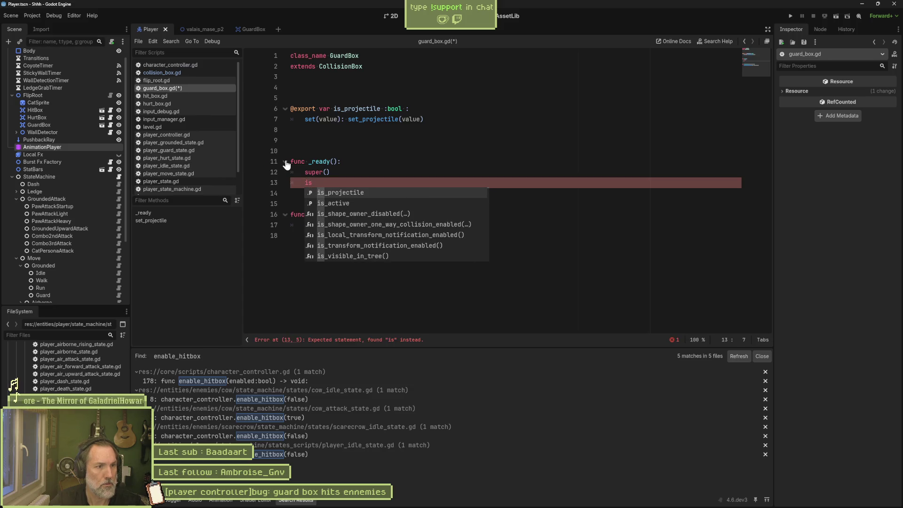
pyautogui.press('Down')
pyautogui.press('Return')
pyautogui.write('= false')
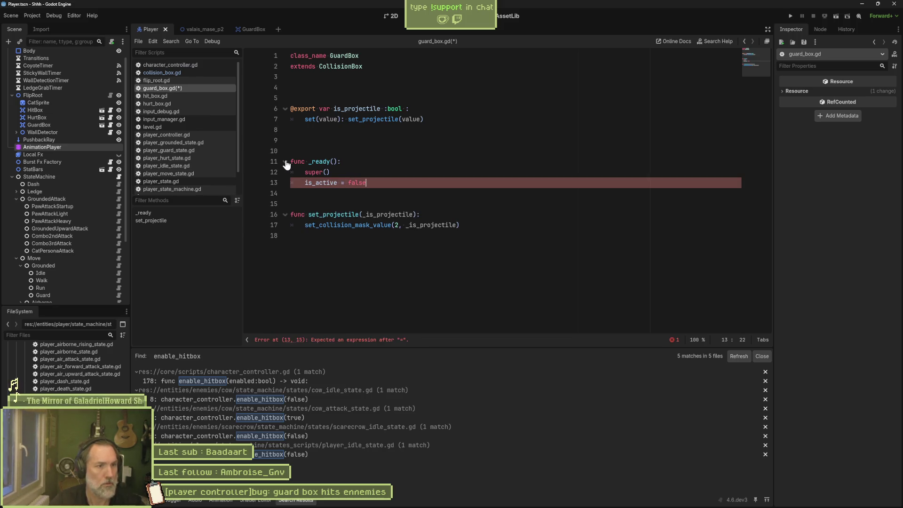
pyautogui.hotkey('ctrl', 's')
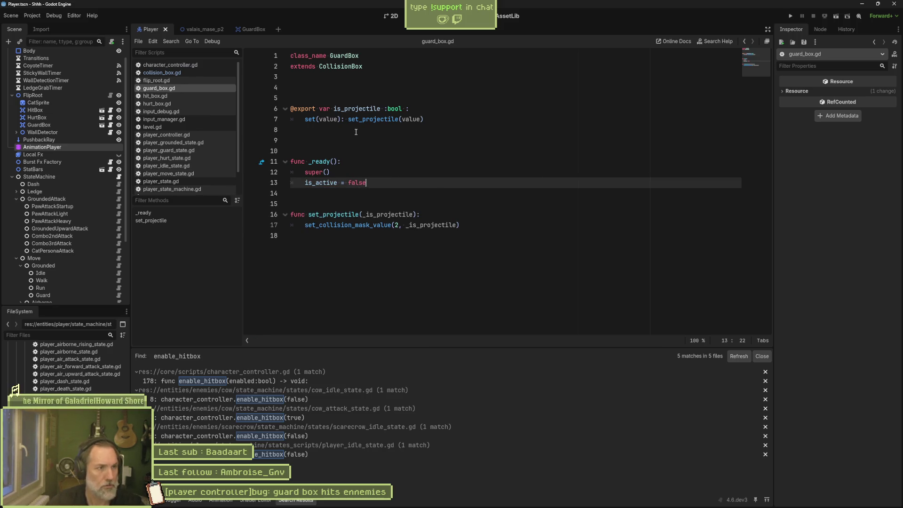
pyautogui.click(203, 29)
pyautogui.press('F5')
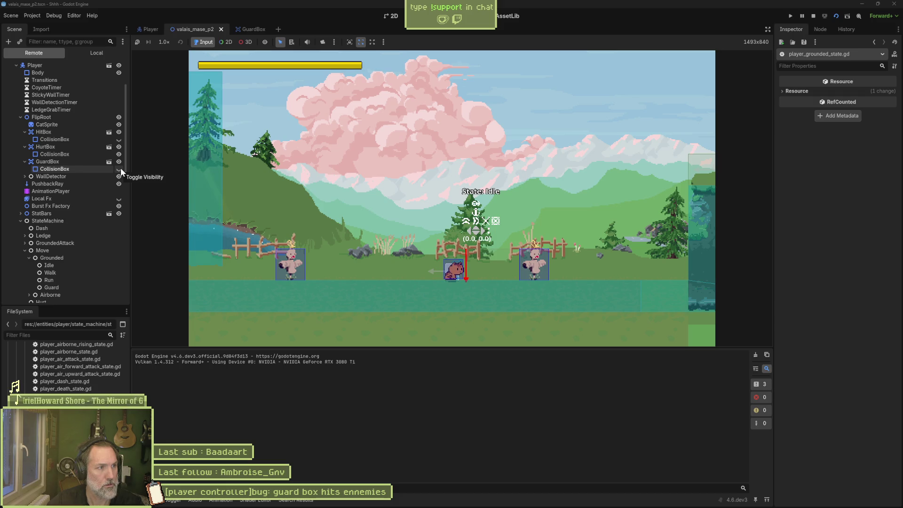
# Step: Guard in game to confirm the State: Guard readout, stop the run and return to the 2D view
pyautogui.press('shift')
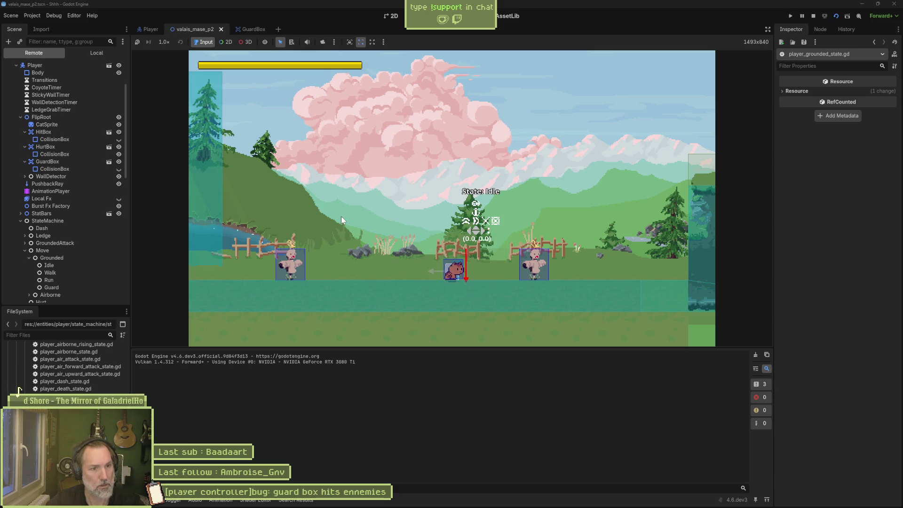
pyautogui.click(813, 16)
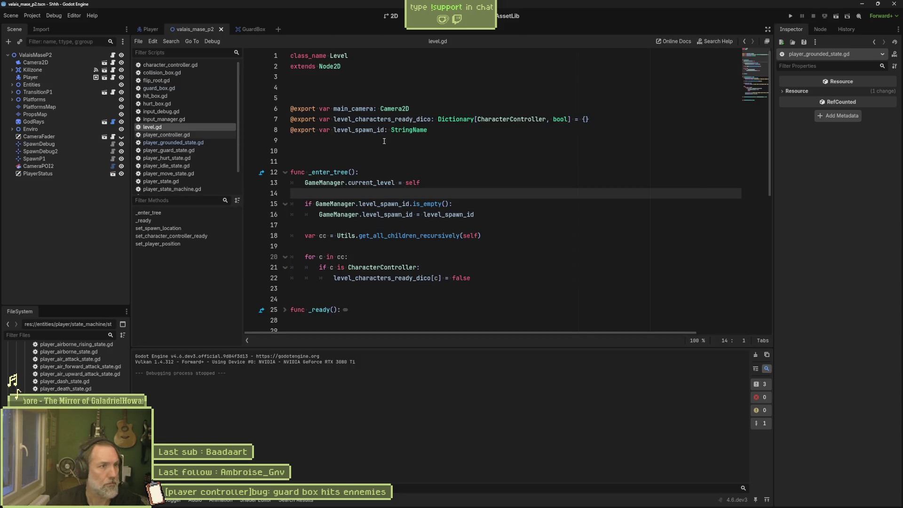
pyautogui.click(391, 16)
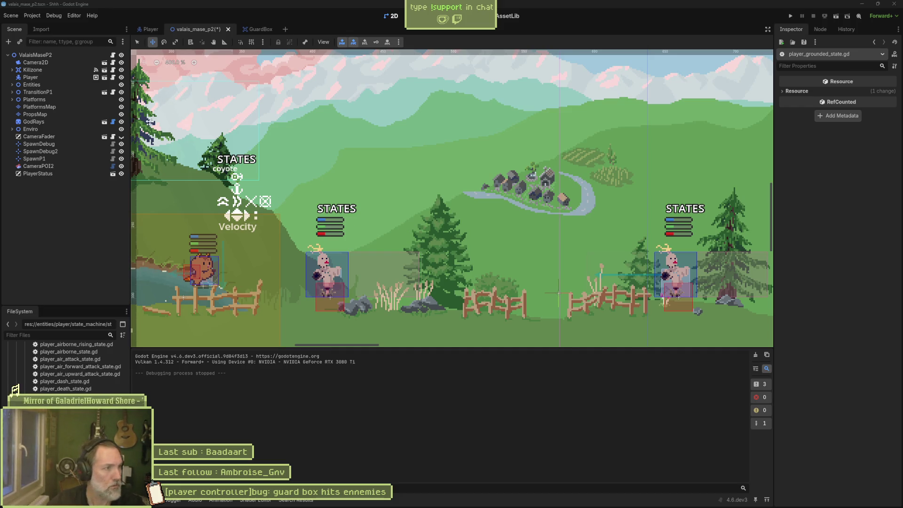
# Step: Load the guard animation in the Player scene's AnimationPlayer timeline
pyautogui.click(139, 28)
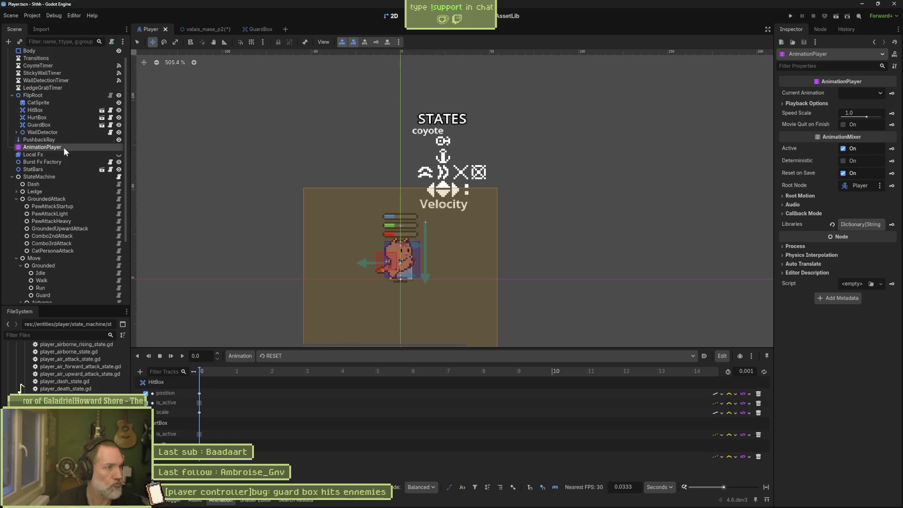
pyautogui.click(339, 356)
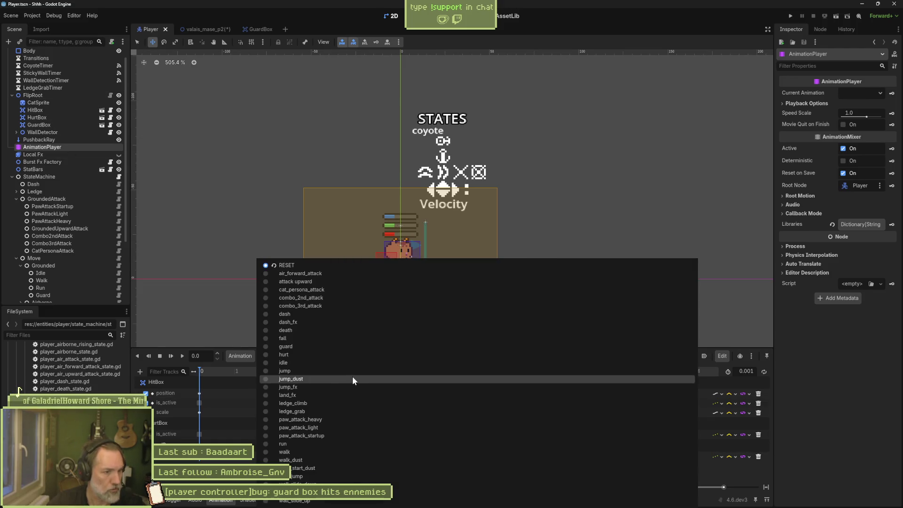
pyautogui.click(357, 351)
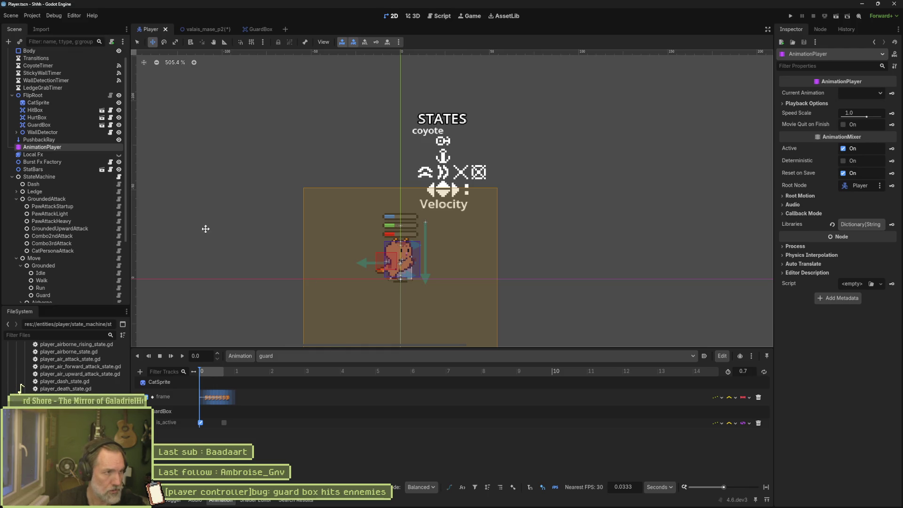
# Step: Scale and move the GuardBox so it fits closely around the cat sprite
pyautogui.click(62, 122)
pyautogui.press('s')
pyautogui.moveTo(403, 278)
pyautogui.mouseDown()
pyautogui.moveTo(400, 243)
pyautogui.moveTo(398, 252)
pyautogui.mouseUp()
pyautogui.press('w')
pyautogui.press('s')
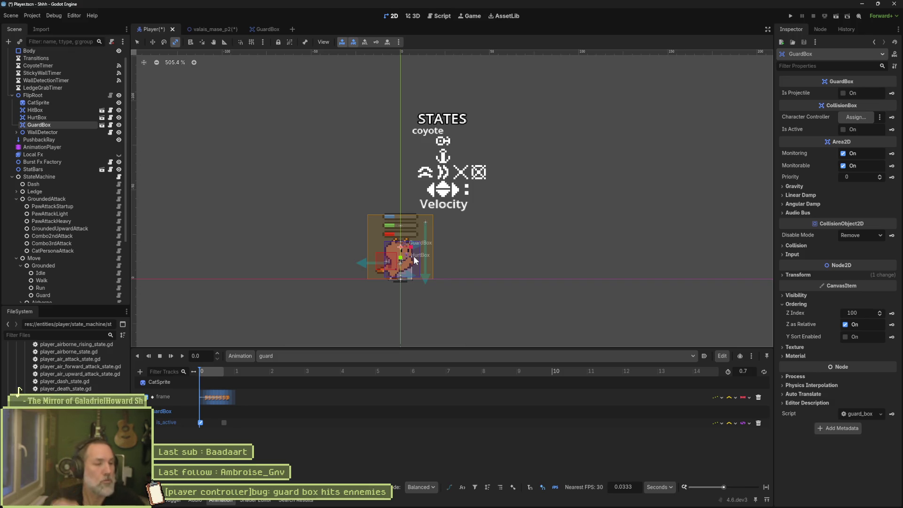
# Step: Key a new HurtBox is_active track in the guard animation near 0.7 s, then return to valais_mase_p2
pyautogui.click(766, 487)
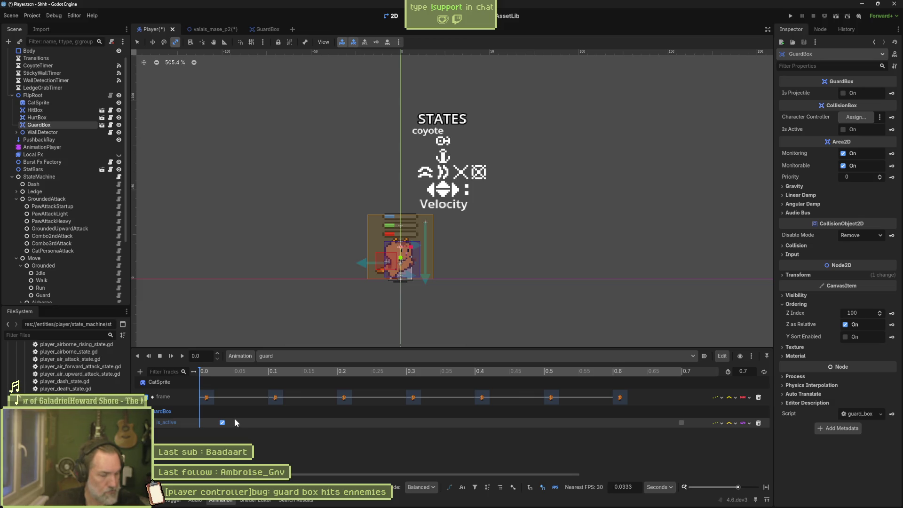
pyautogui.click(54, 118)
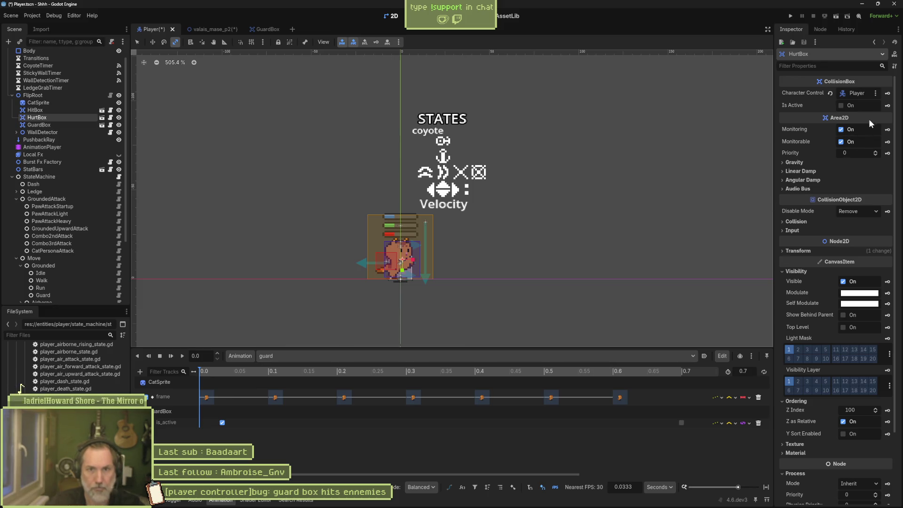
pyautogui.click(888, 107)
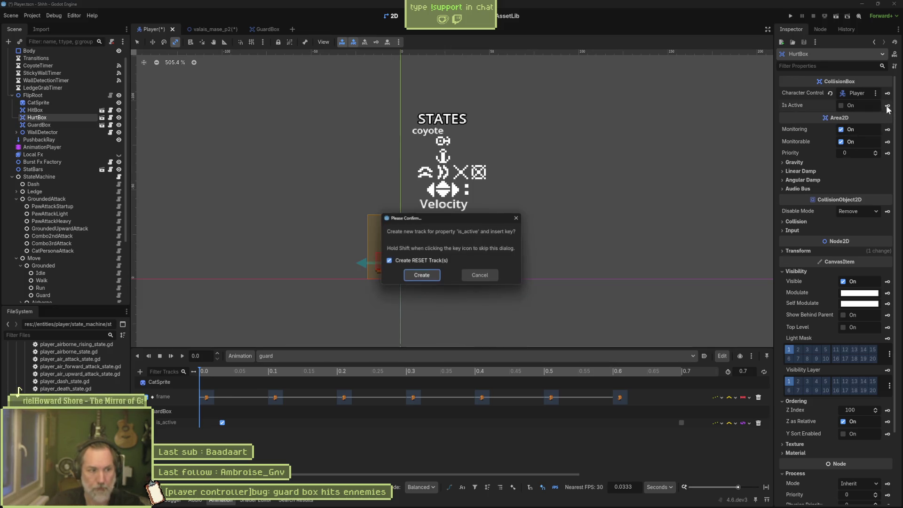
pyautogui.click(420, 275)
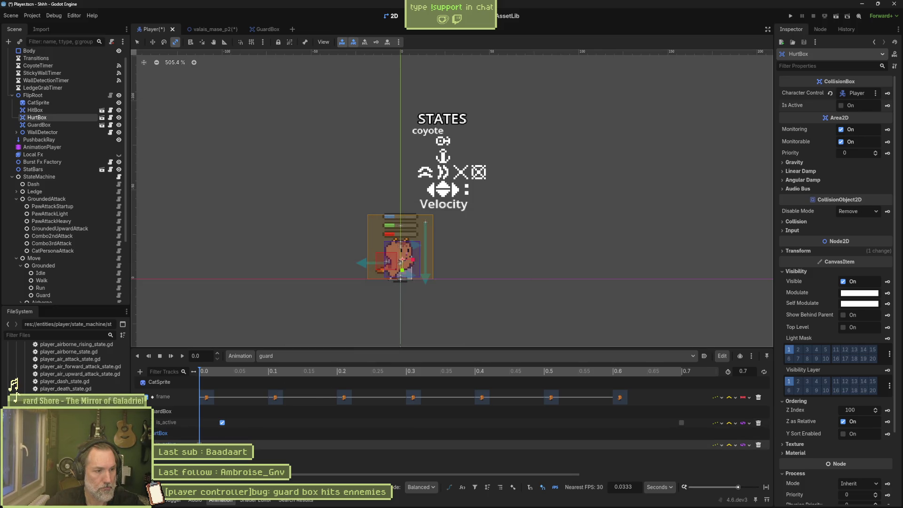
pyautogui.click(681, 443)
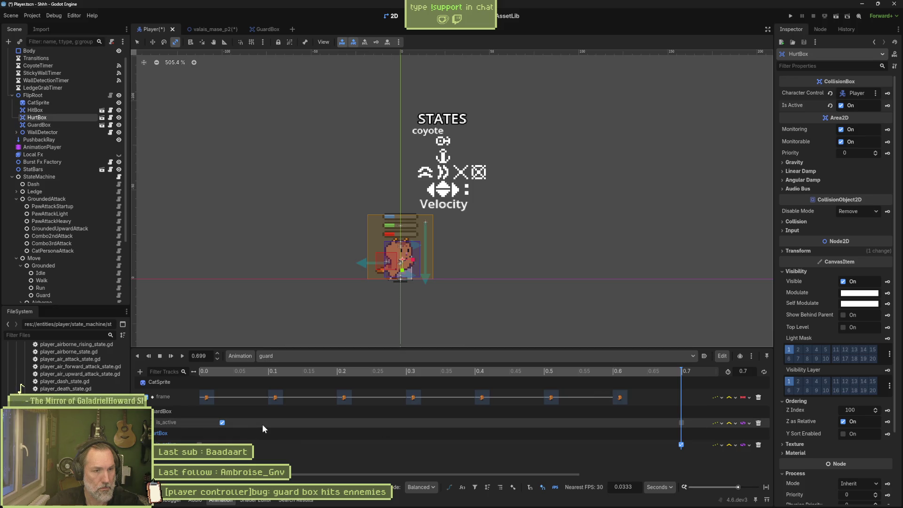
pyautogui.click(213, 29)
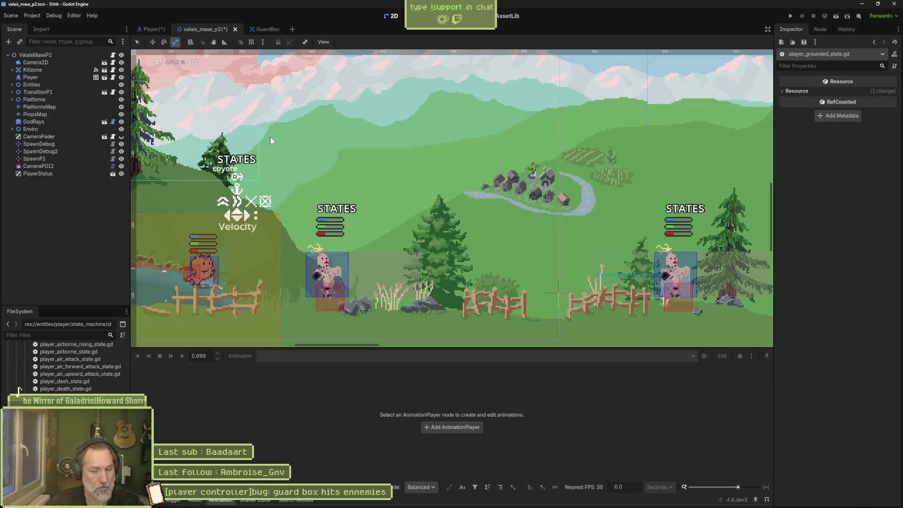
# Step: Test-run the level with F6, guard with Shift, then stop the game
pyautogui.press('F6')
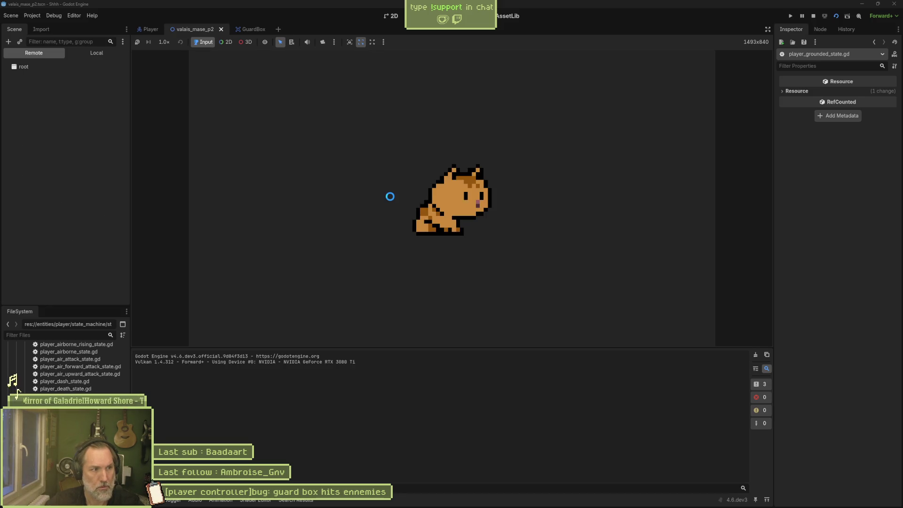
pyautogui.press('shift')
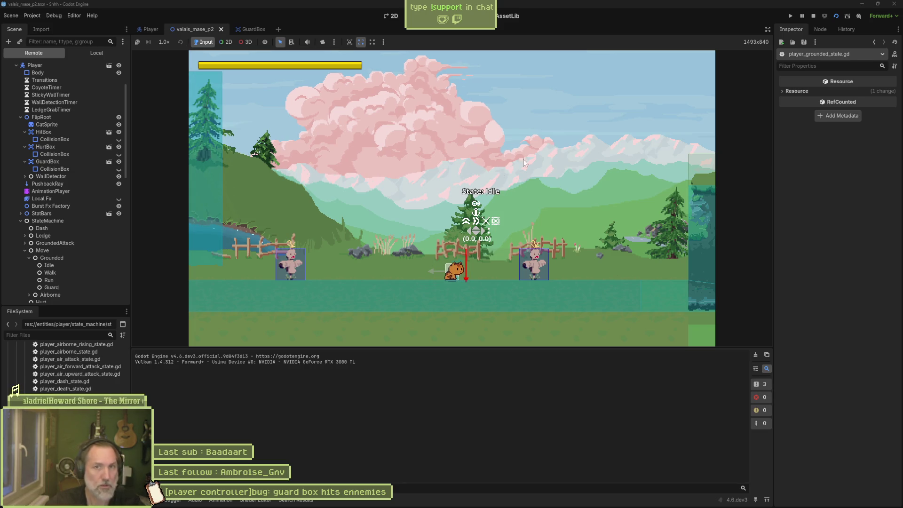
pyautogui.click(813, 16)
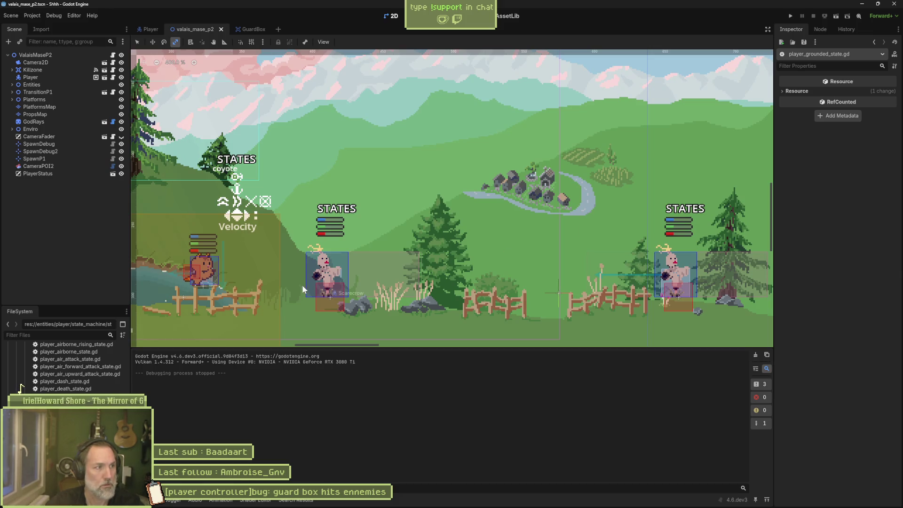
# Step: In the Player's guard animation, move the HurtBox is_active key from 0.7 s to 0.6 s
pyautogui.click(149, 29)
pyautogui.click(43, 147)
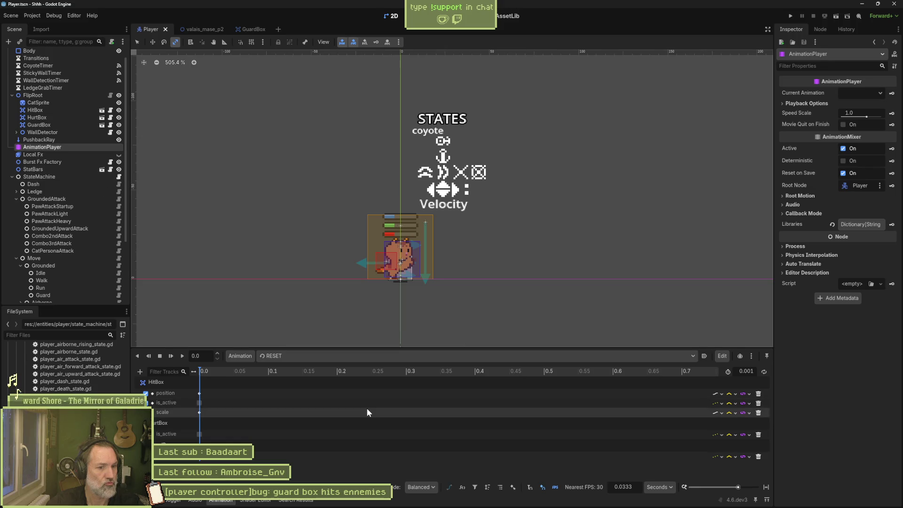
pyautogui.click(456, 359)
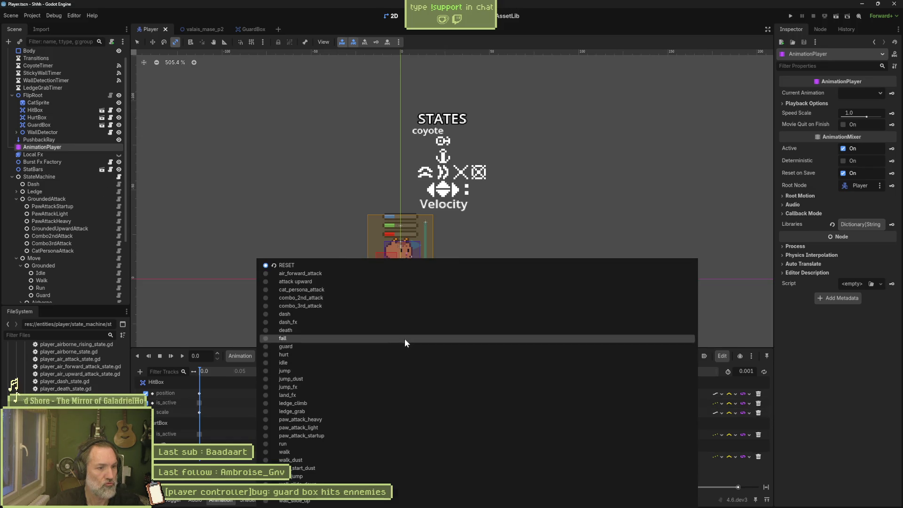
pyautogui.click(400, 348)
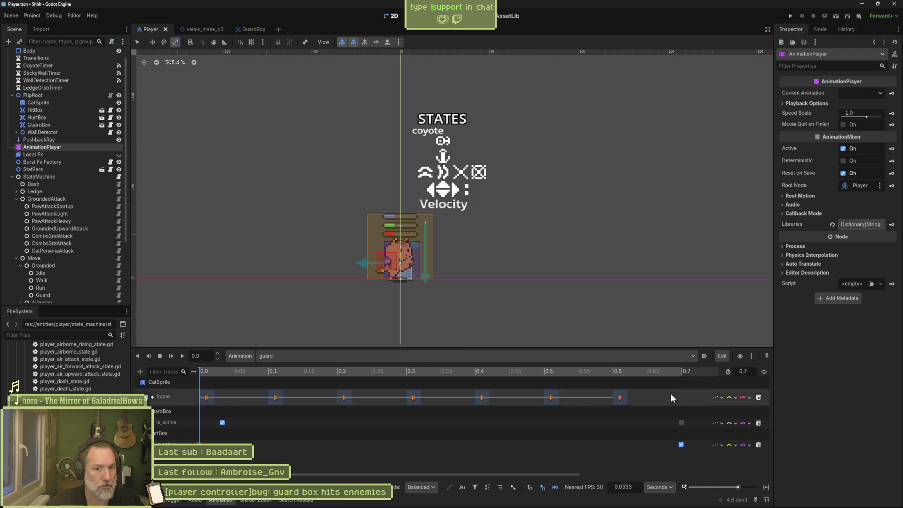
pyautogui.click(681, 445)
pyautogui.moveTo(681, 445); pyautogui.dragTo(621, 445)
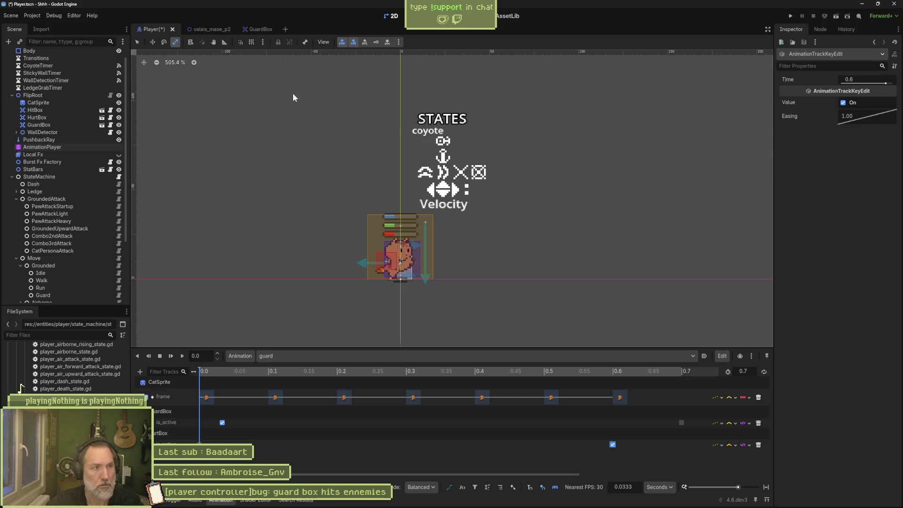
# Step: Retest the change in the valais_mase_p2 level, then return to the Player's AnimationPlayer
pyautogui.click(229, 30)
pyautogui.press('F6')
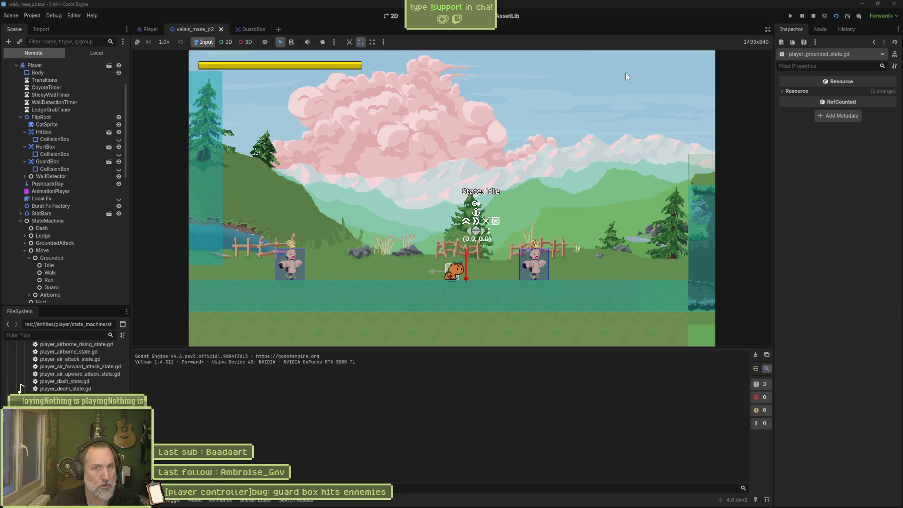
pyautogui.click(813, 16)
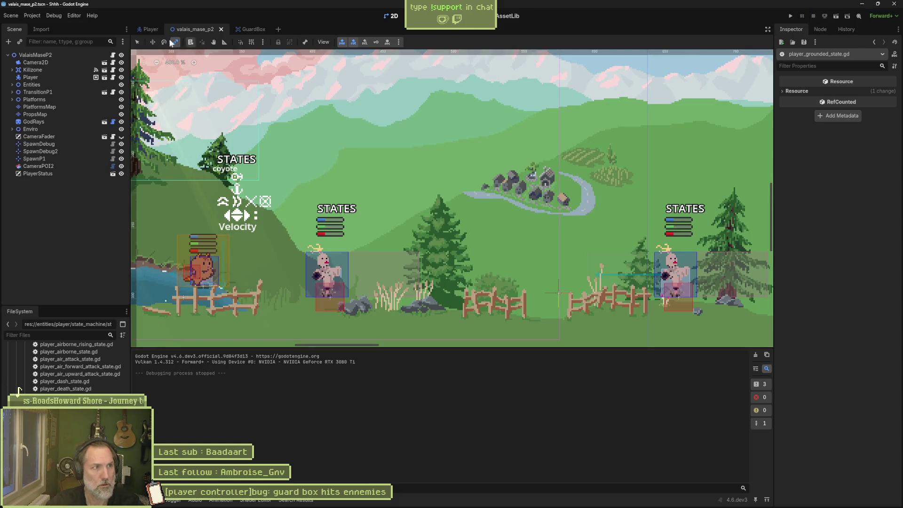
pyautogui.click(150, 29)
pyautogui.click(42, 147)
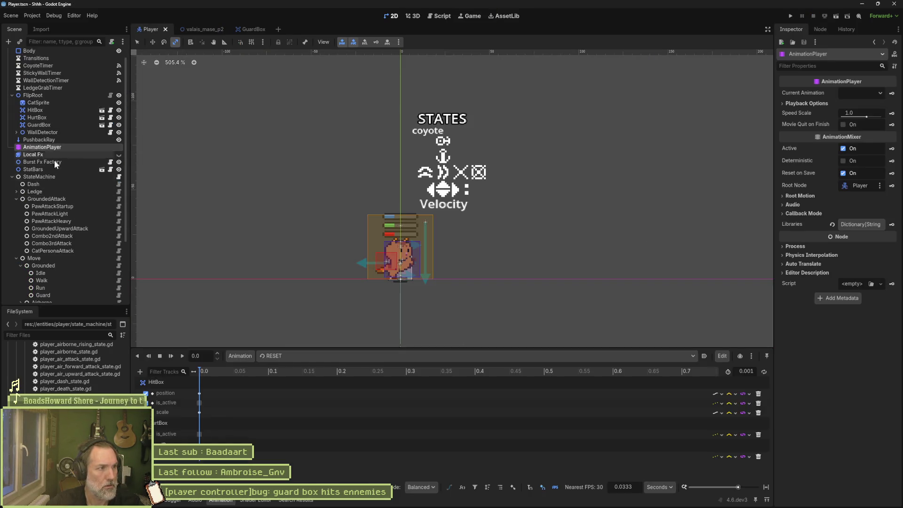
# Step: Load the Player's idle animation, then open the GuardBox's guard_box.gd script
pyautogui.click(412, 358)
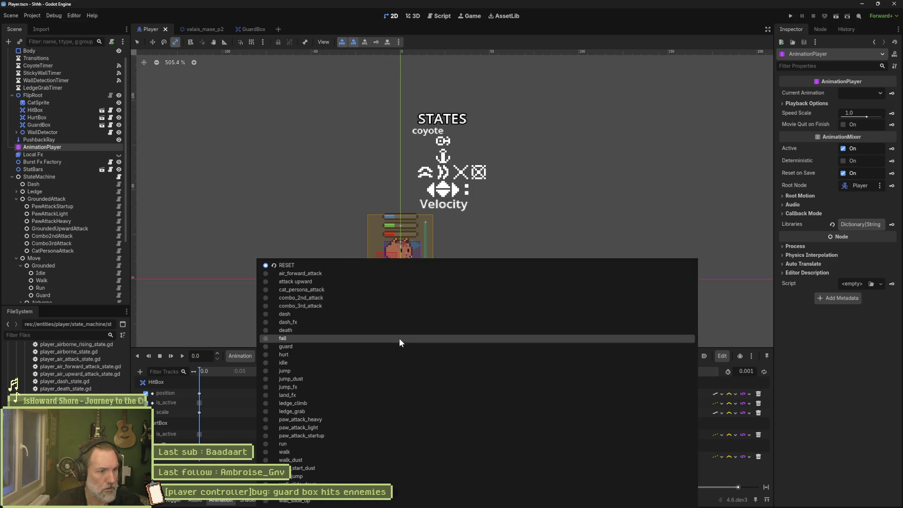
pyautogui.click(399, 363)
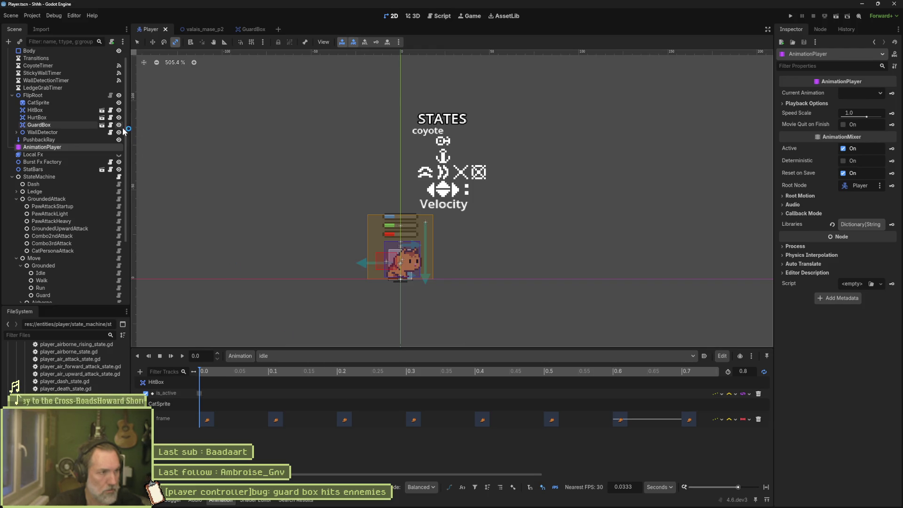
pyautogui.click(110, 125)
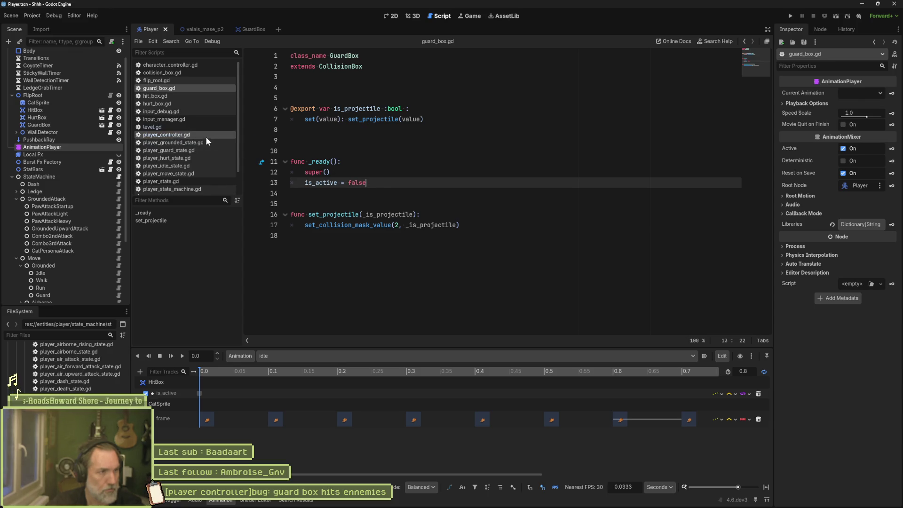
# Step: View player_idle_state.gd, then player_guard_state.gd, selecting the exit_state line re-enabling can_guard
pyautogui.click(189, 164)
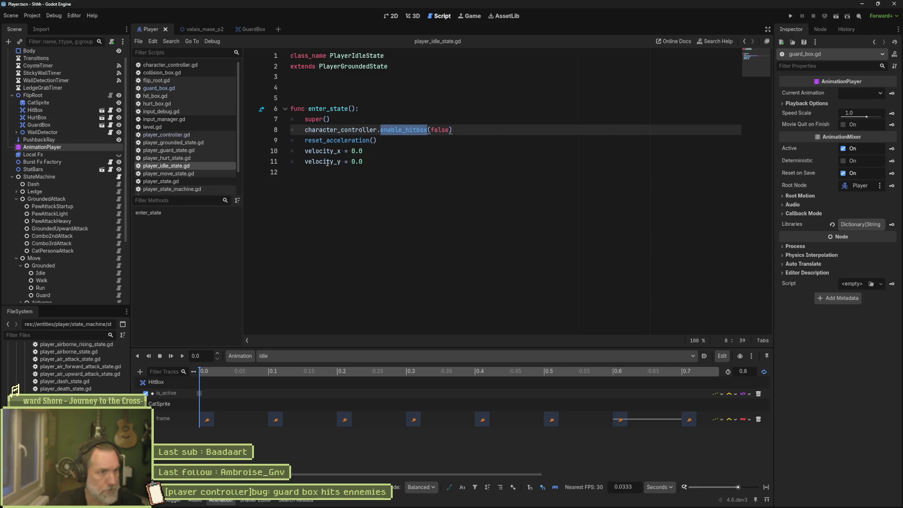
pyautogui.scroll(-1, 204, 168)
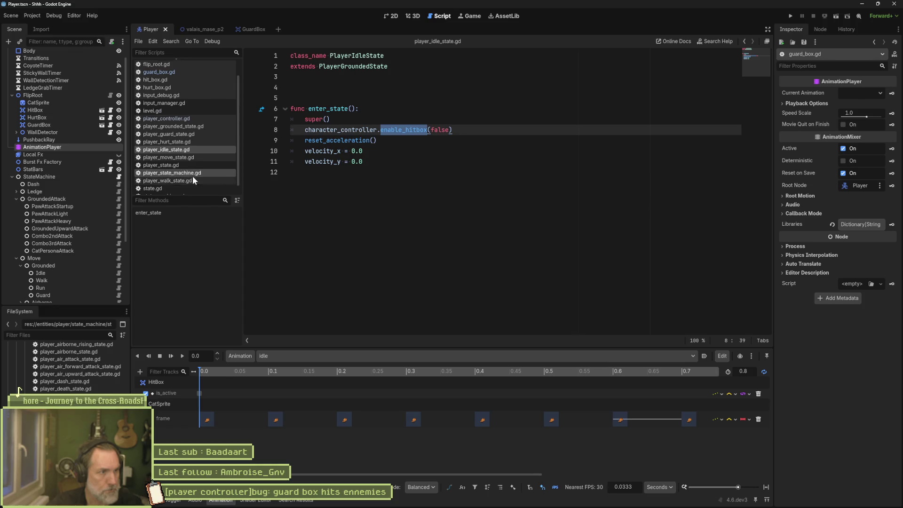
pyautogui.click(207, 134)
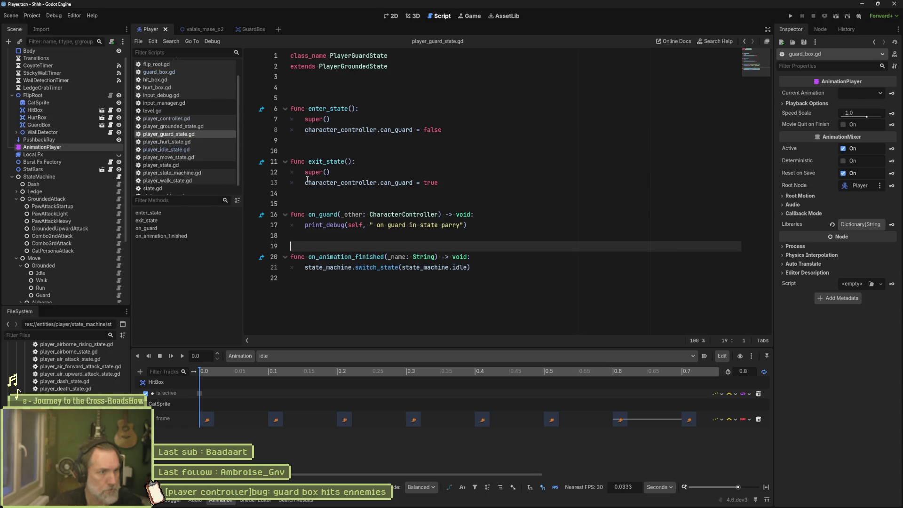
pyautogui.moveTo(307, 181); pyautogui.dragTo(439, 183)
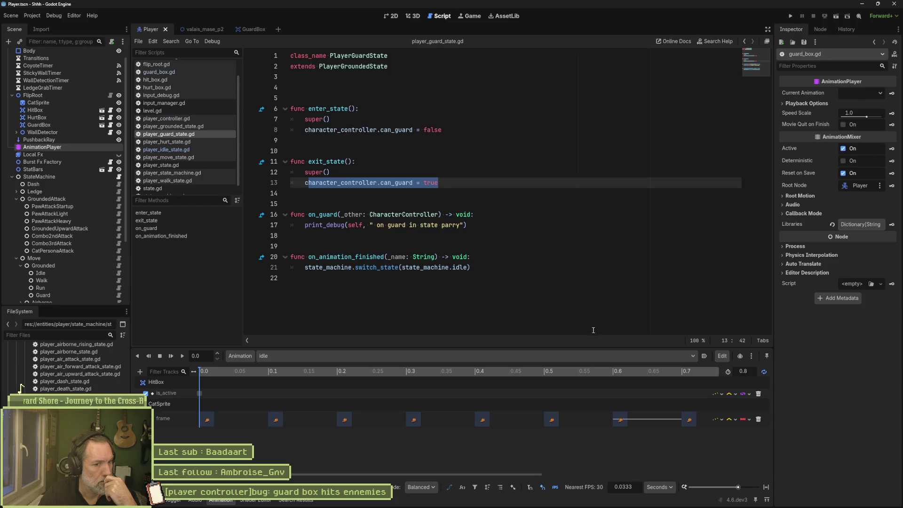
pyautogui.click(402, 356)
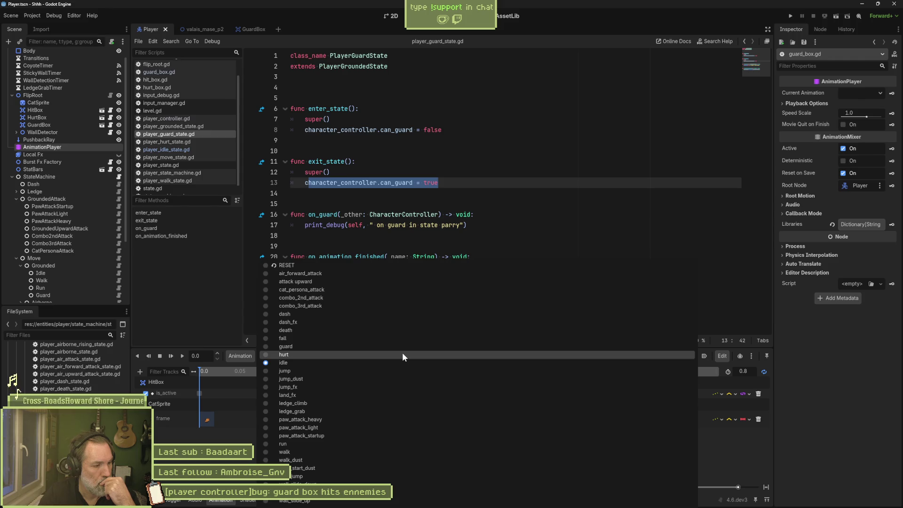
pyautogui.click(400, 363)
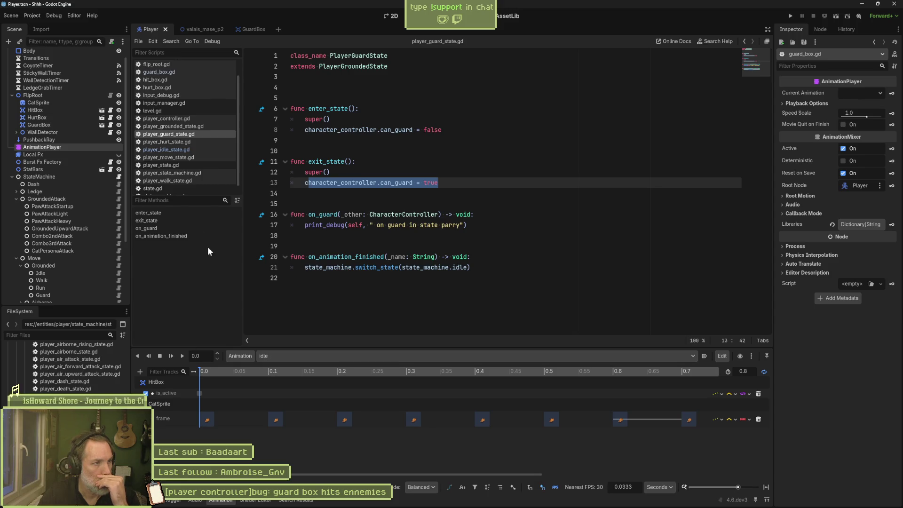
pyautogui.click(37, 117)
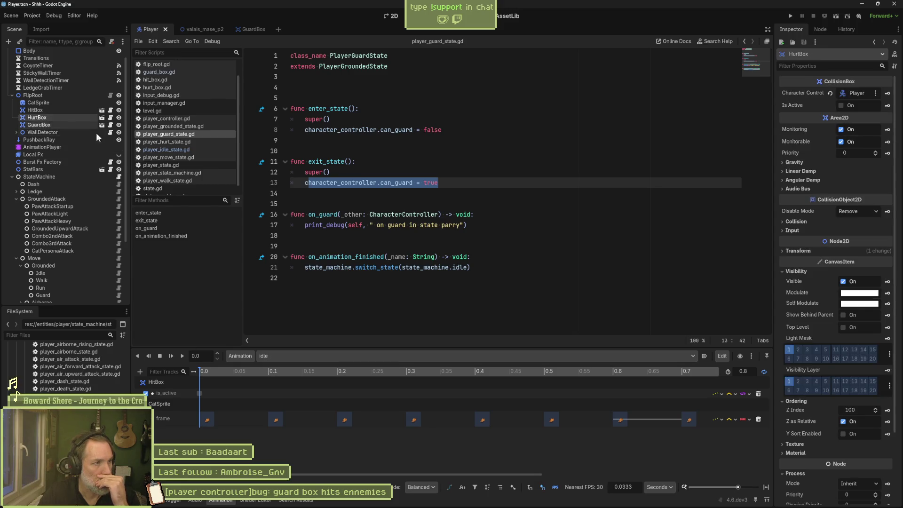
pyautogui.click(841, 105)
pyautogui.click(888, 106)
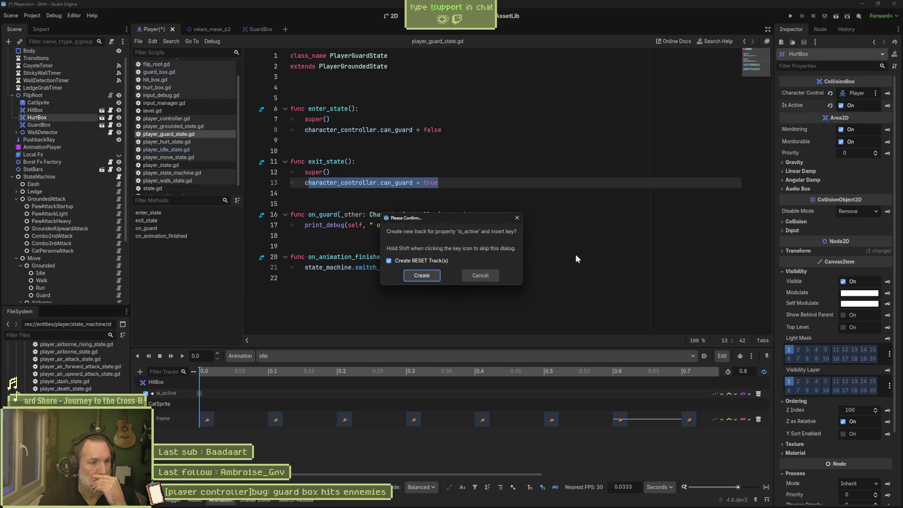
pyautogui.click(421, 275)
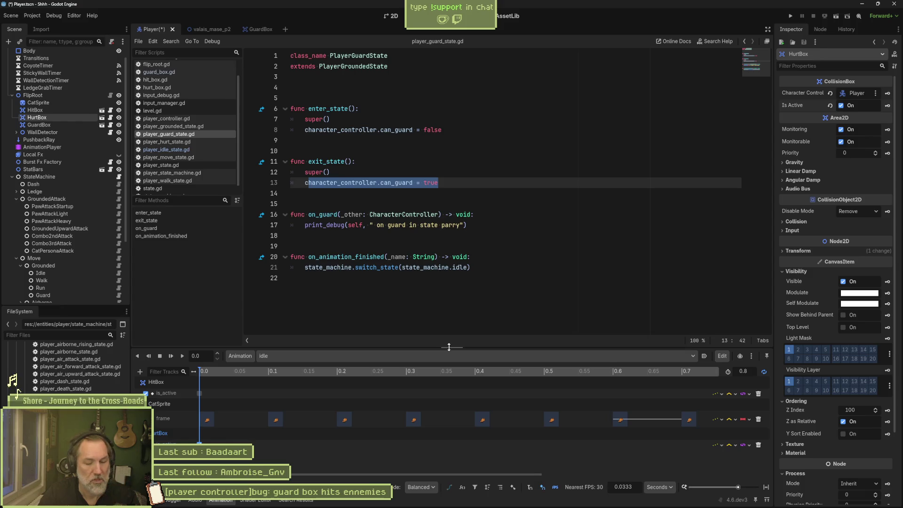
pyautogui.click(209, 30)
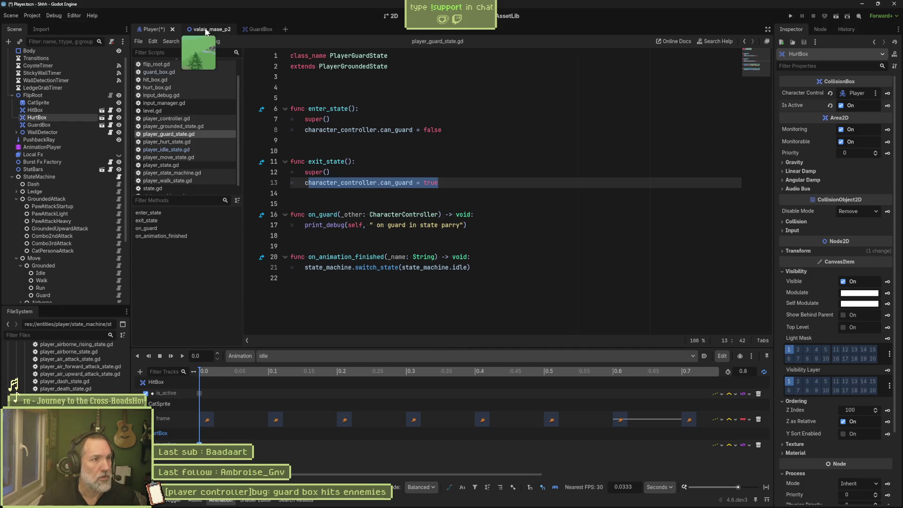
# Step: Play-test valais_mase_p2 with F6, guarding and releasing with Shift, then stop with F8
pyautogui.press('F6')
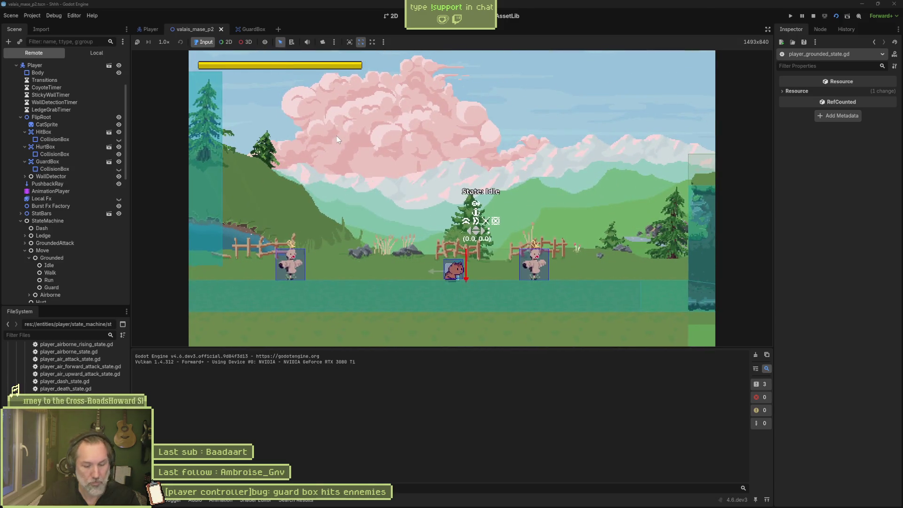
pyautogui.press('shift')
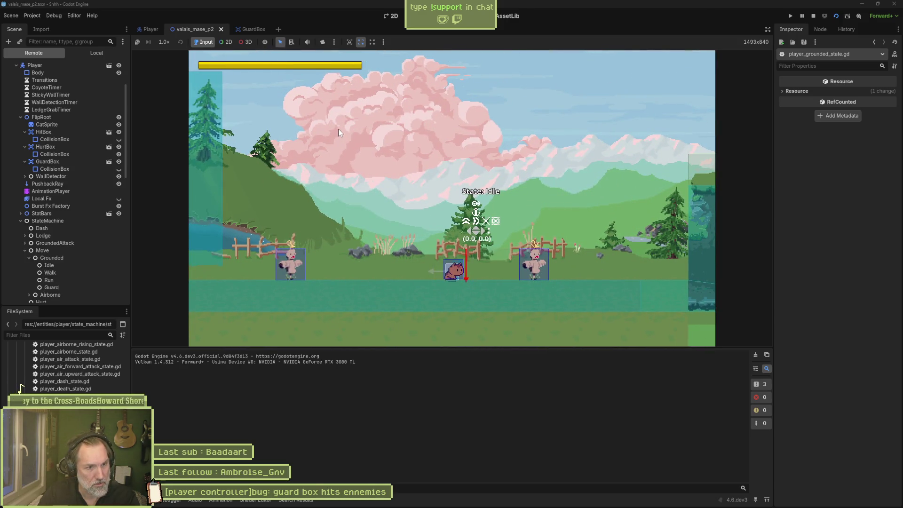
pyautogui.press('shift')
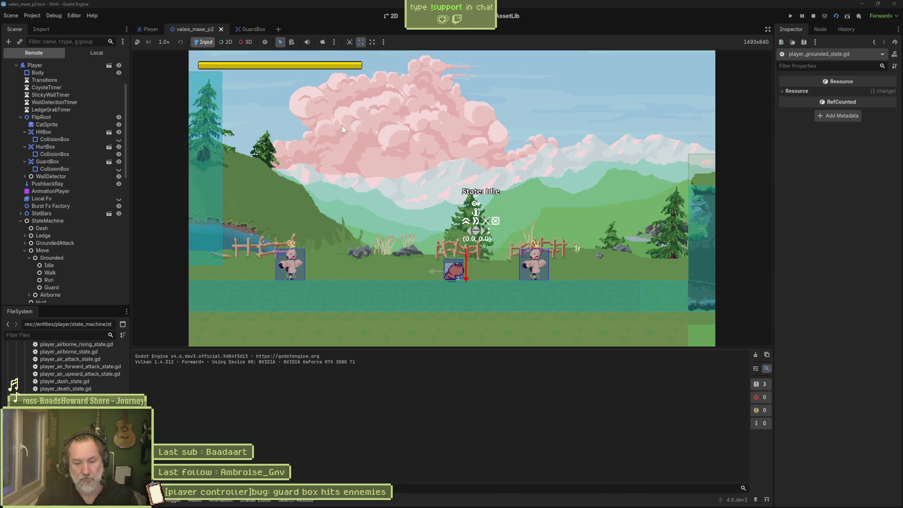
pyautogui.press('F8')
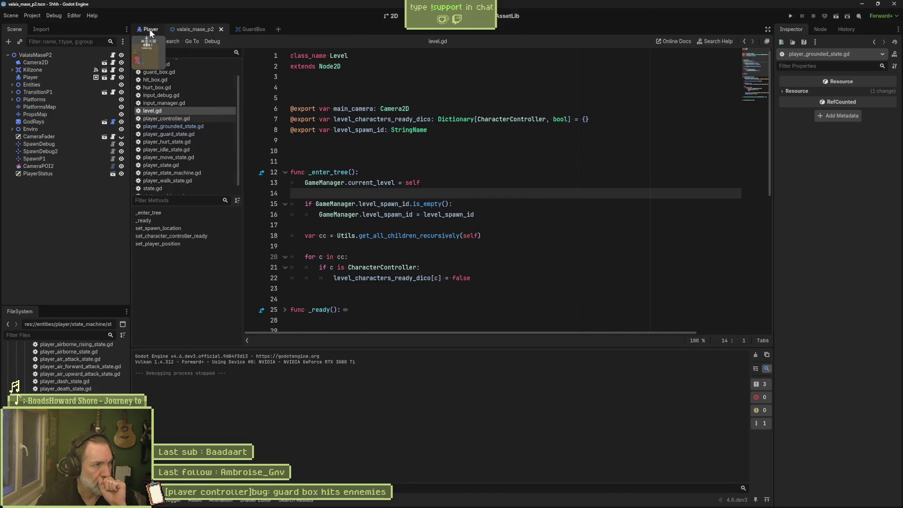
# Step: Delete the HurtBox is_active track from the Player's idle animation
pyautogui.click(149, 29)
pyautogui.click(50, 147)
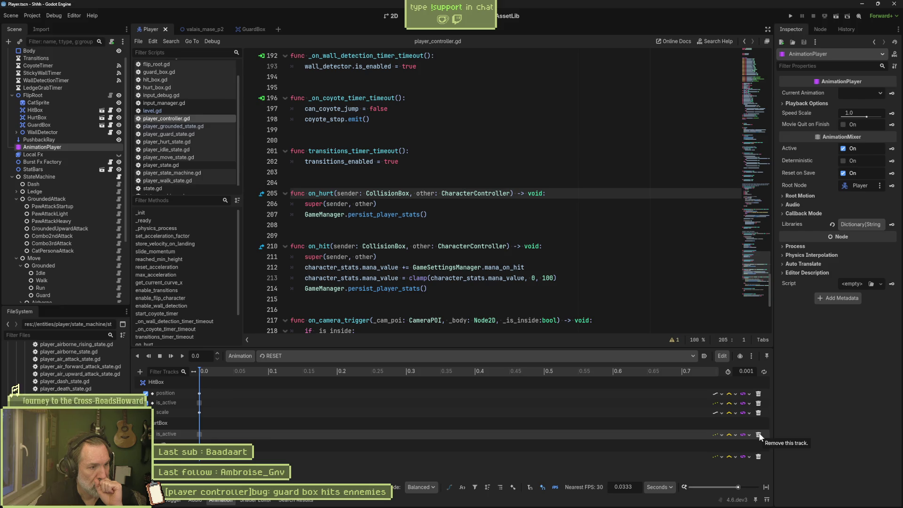
pyautogui.click(482, 360)
pyautogui.click(469, 364)
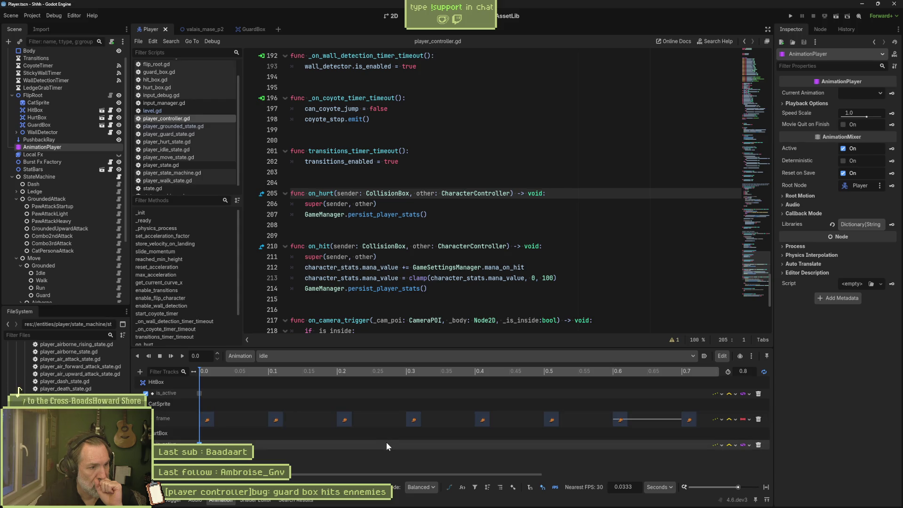
pyautogui.click(759, 445)
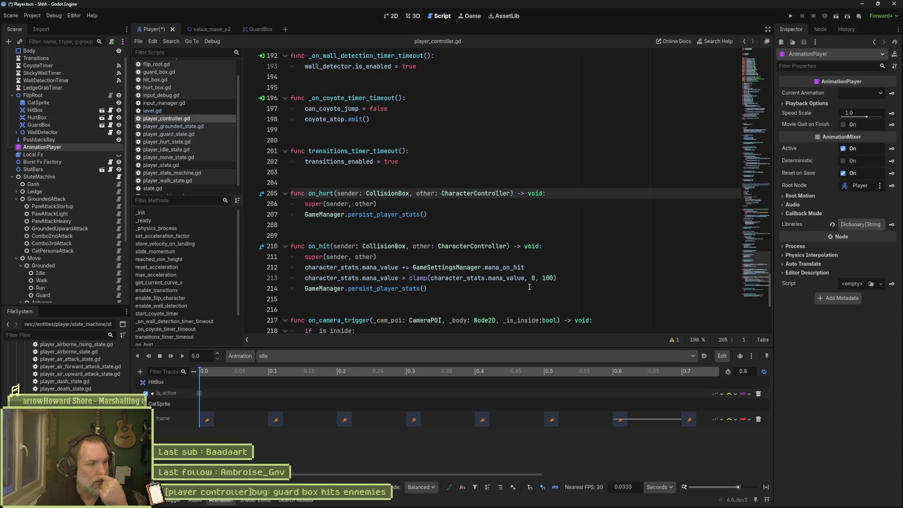
# Step: Load the guard animation and zoom the timeline out to see it whole
pyautogui.click(377, 356)
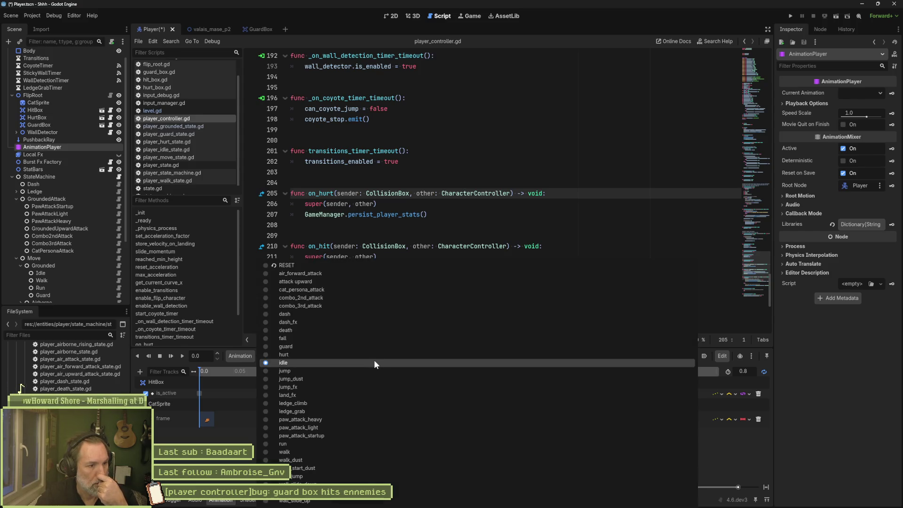
pyautogui.click(368, 351)
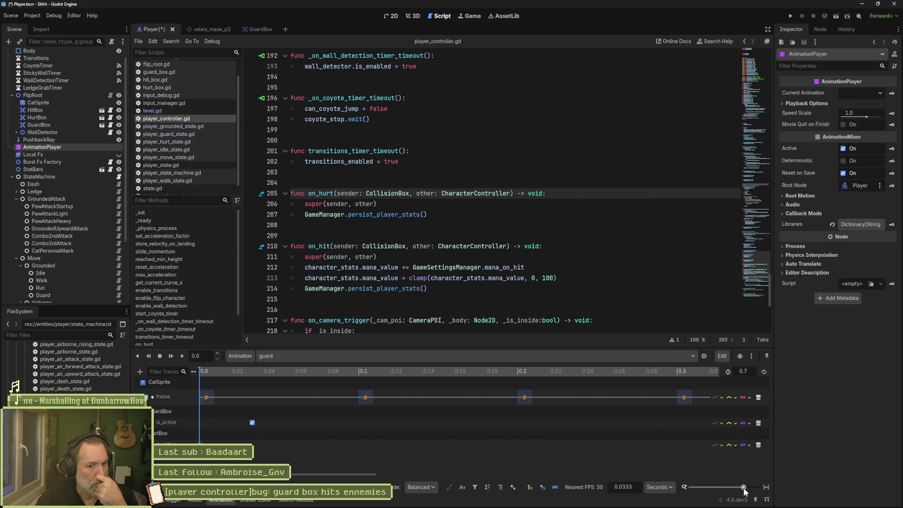
pyautogui.moveTo(738, 490); pyautogui.dragTo(734, 491)
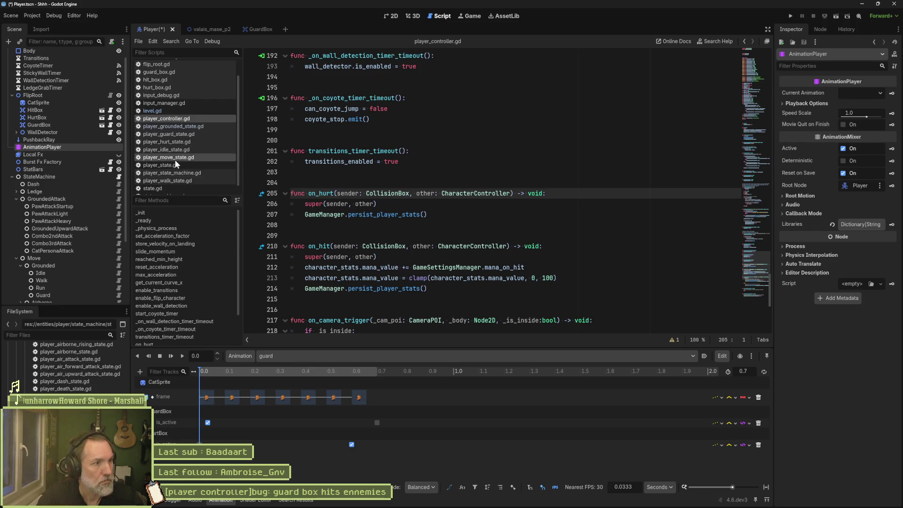
pyautogui.click(187, 134)
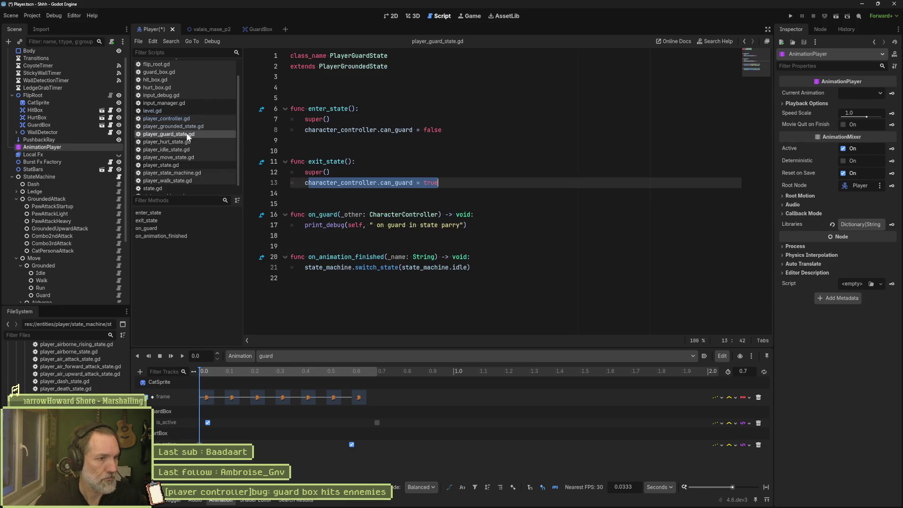
# Step: In exit_state, add a line setting character_controller.hurt_box.is_active = true
pyautogui.click(448, 183)
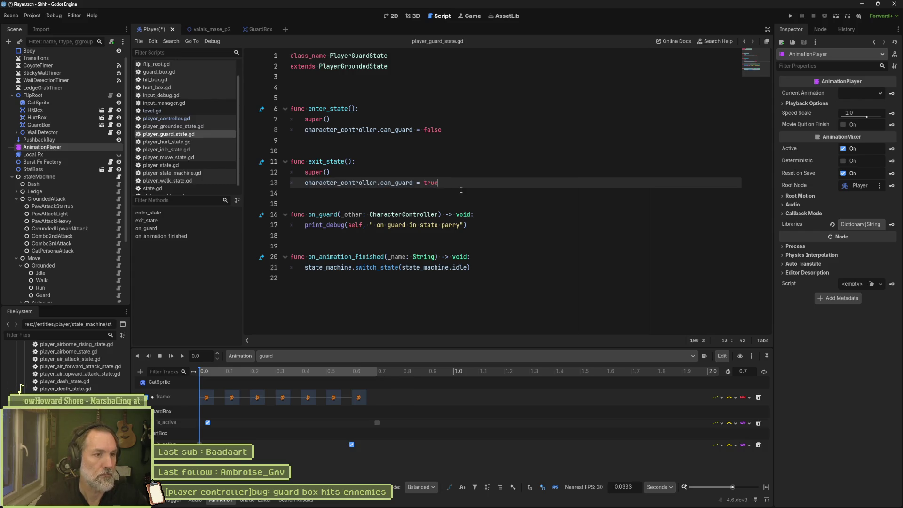
pyautogui.press('Return')
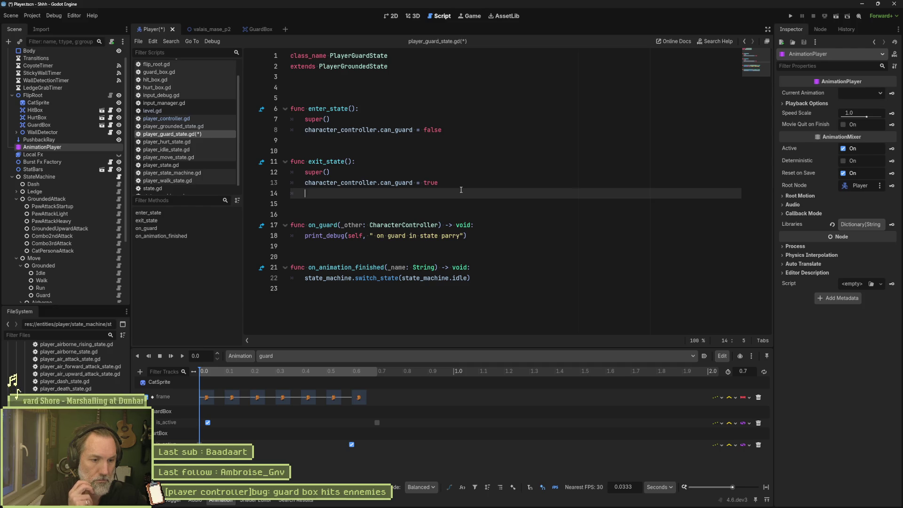
pyautogui.write('character_controller.')
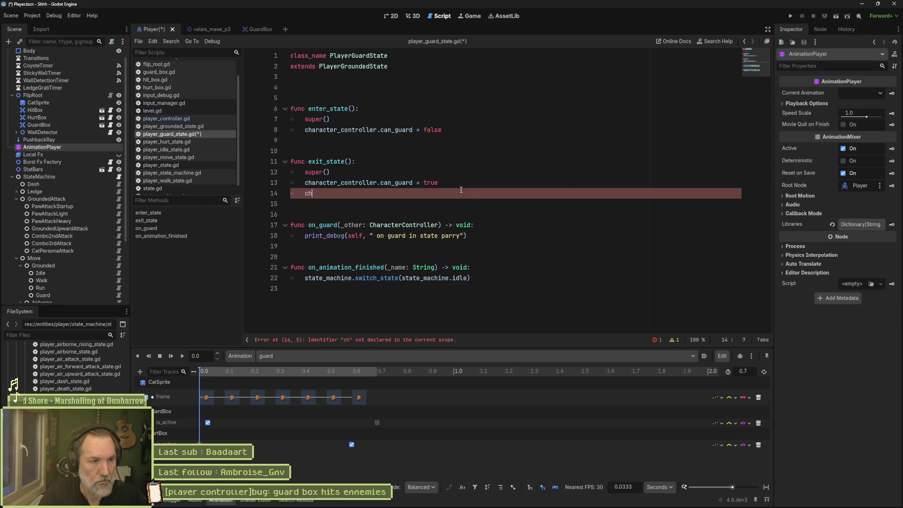
pyautogui.write('hu')
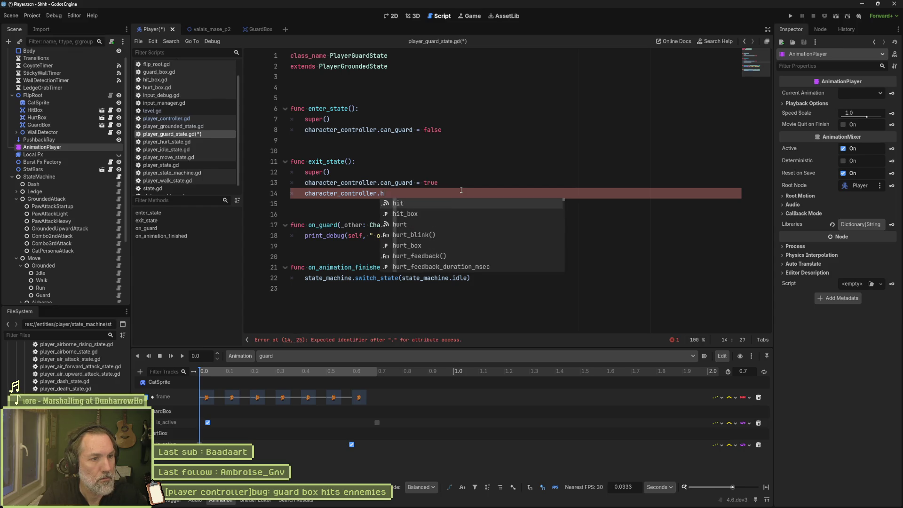
pyautogui.press('BackSpace')
pyautogui.press('BackSpace')
pyautogui.write('gu')
pyautogui.press('Return')
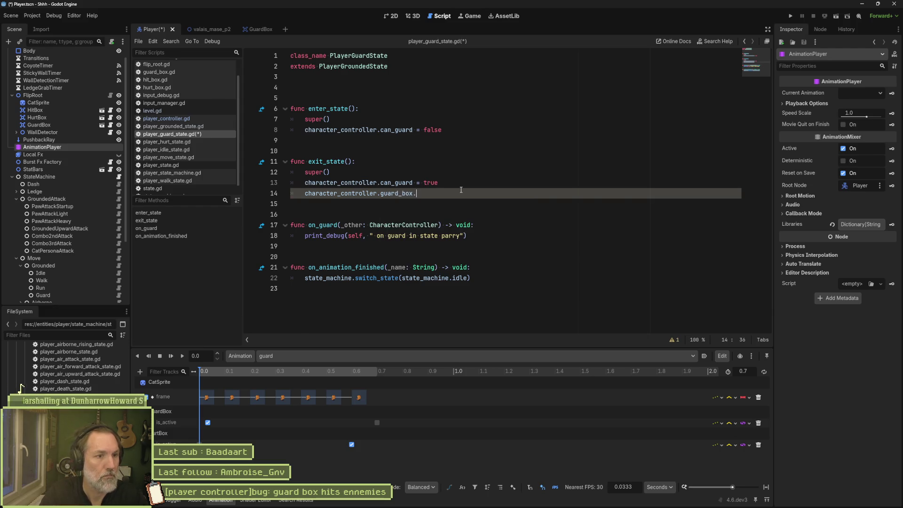
pyautogui.write('is')
pyautogui.press('Return')
pyautogui.write('=')
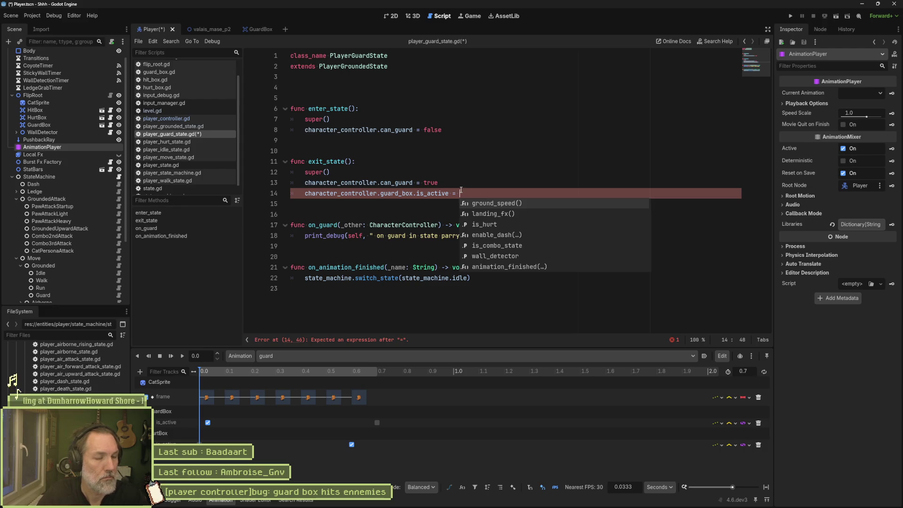
pyautogui.hotkey('ctrl', 'Left')
pyautogui.hotkey('ctrl', 'Left')
pyautogui.hotkey('ctrl', 'Left')
pyautogui.hotkey('ctrl', 'shift', 'Right')
pyautogui.write('hurt')
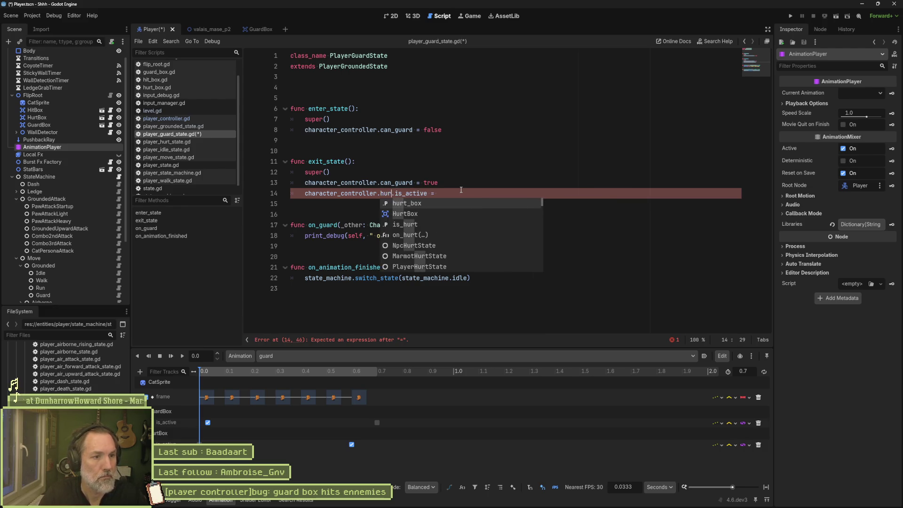
pyautogui.press('Down')
pyautogui.press('Down')
pyautogui.press('Return')
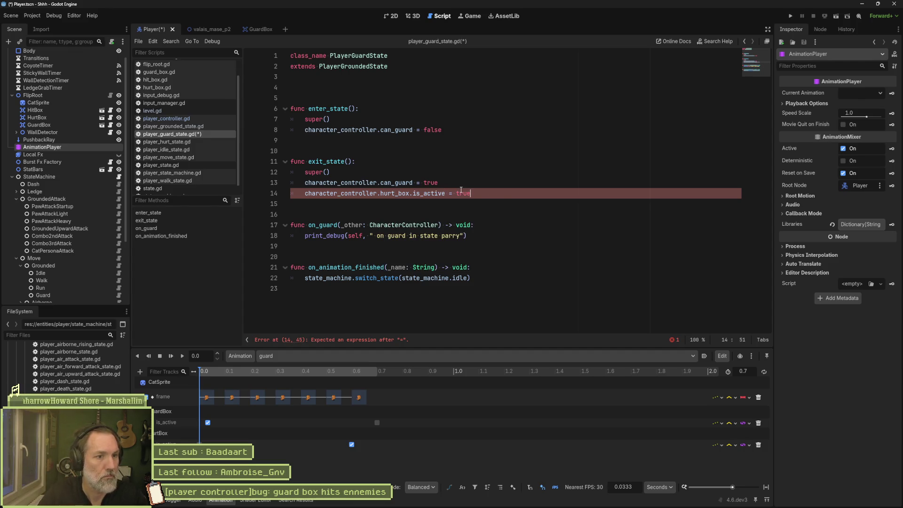
# Step: Add hurt_box.is_active = false to enter_state, save, and delete guard's HurtBox is_active track
pyautogui.tripleClick(462, 193)
pyautogui.hotkey('ctrl', 'c')
pyautogui.click(470, 140)
pyautogui.hotkey('ctrl', 'v')
pyautogui.click(432, 130)
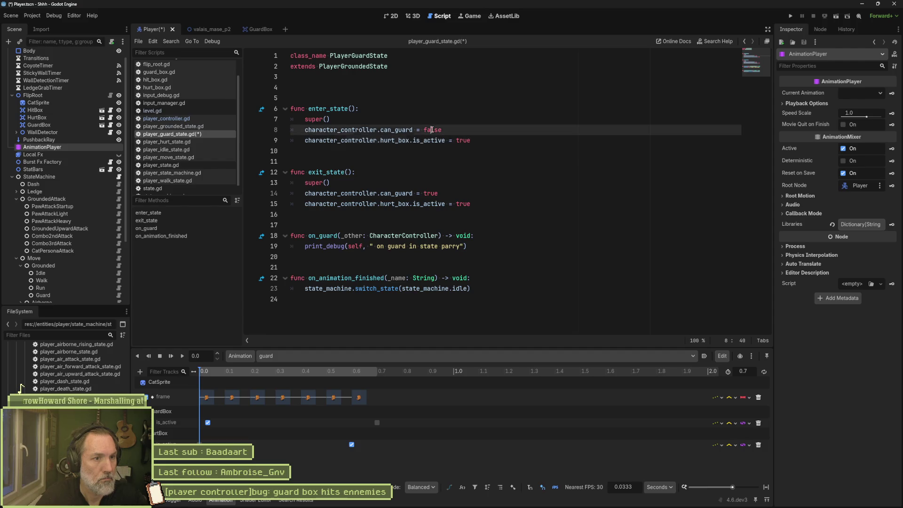
pyautogui.hotkey('ctrl', 'c')
pyautogui.doubleClick(463, 140)
pyautogui.hotkey('ctrl', 'v')
pyautogui.hotkey('ctrl', 's')
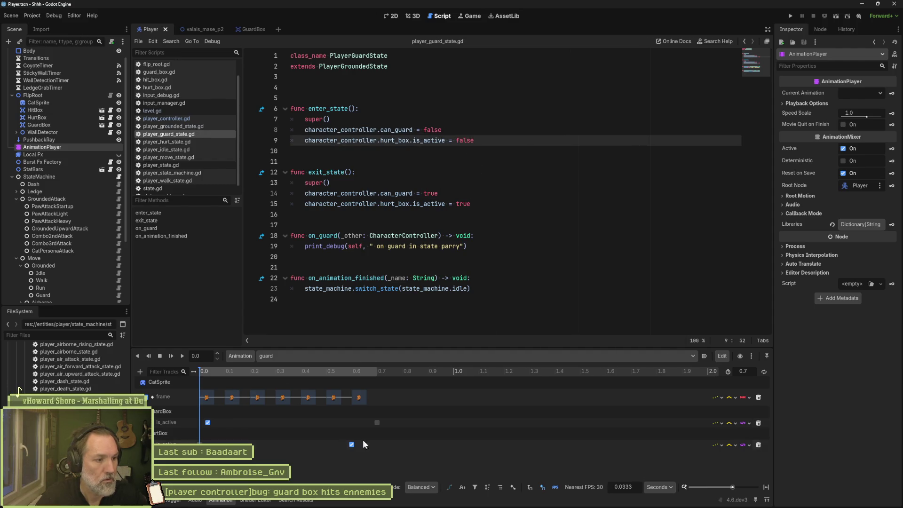
pyautogui.click(758, 445)
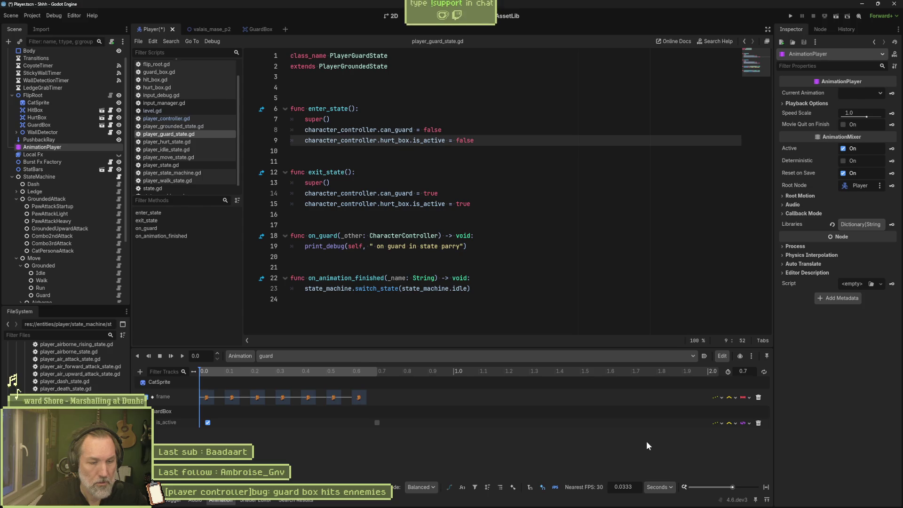
pyautogui.press('F6')
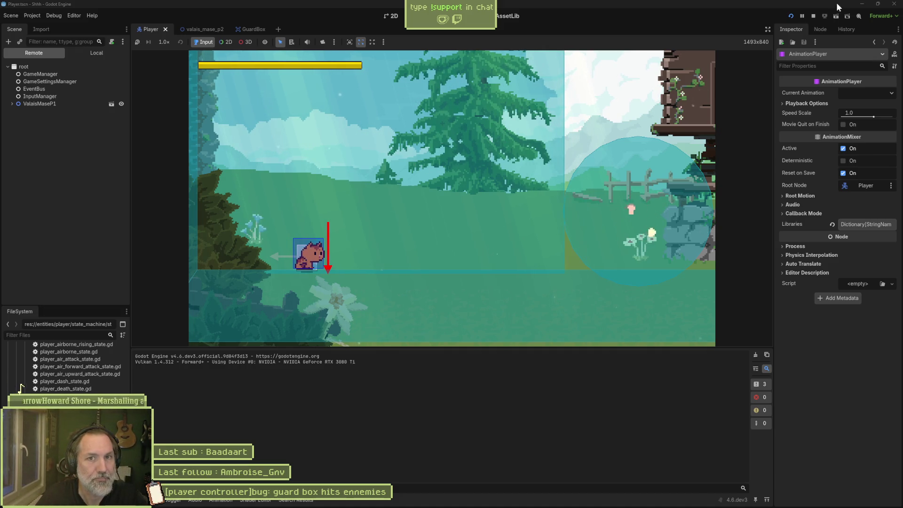
# Step: Rerun valais_mase_p2 and guard twice with K against the nearby enemy, then stop with F8
pyautogui.click(815, 14)
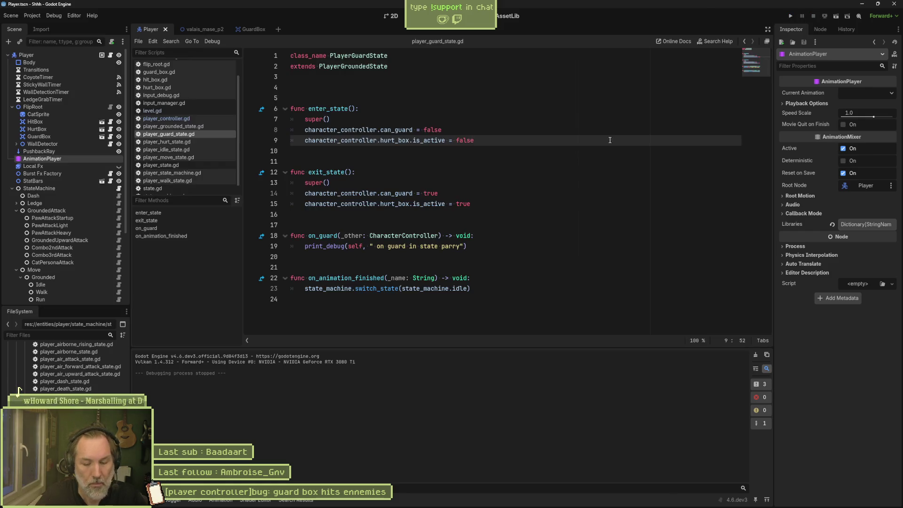
pyautogui.click(194, 30)
pyautogui.press('F6')
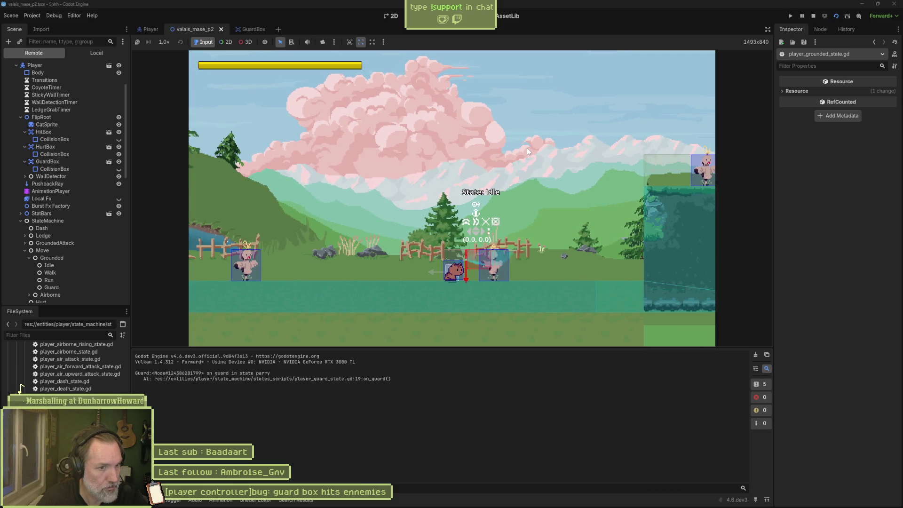
pyautogui.press('k')
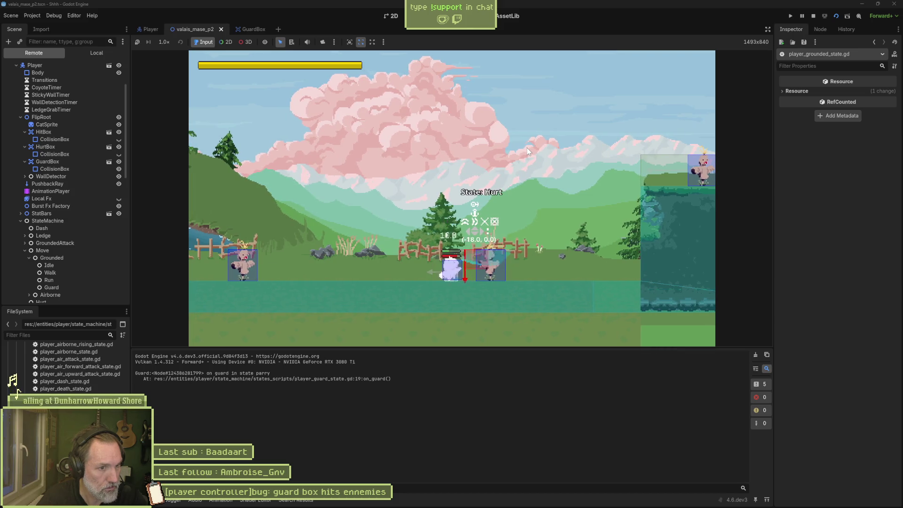
pyautogui.press('k')
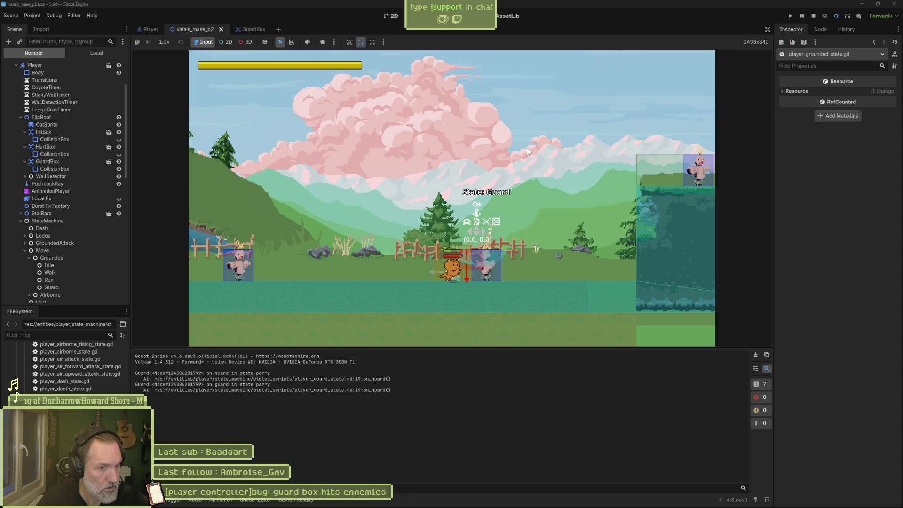
pyautogui.press('a')
pyautogui.press('F8')
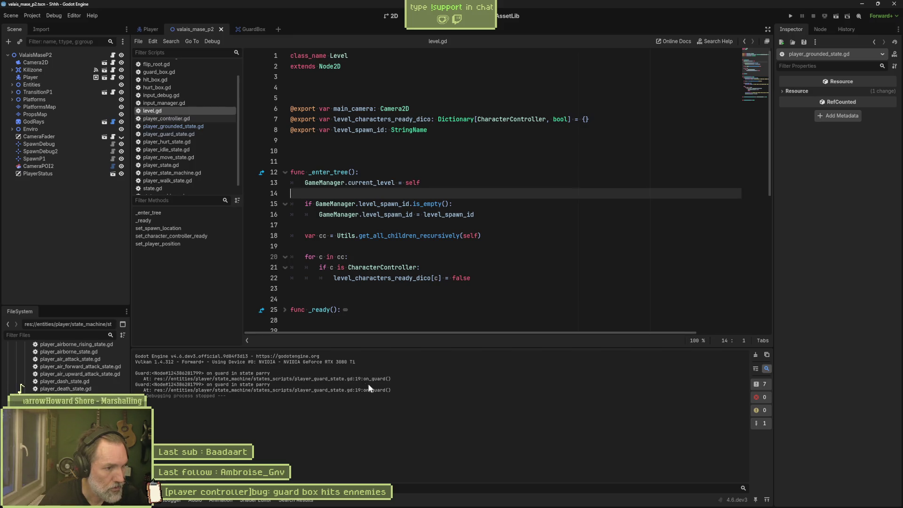
# Step: In player_guard_state.gd, select the on_guard print_debug message and put the caret at its end
pyautogui.click(184, 135)
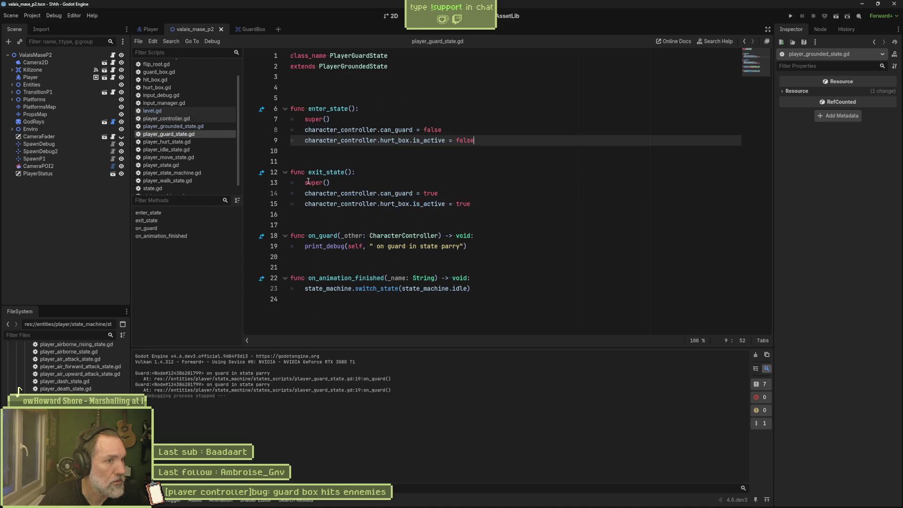
pyautogui.moveTo(468, 246)
pyautogui.mouseDown()
pyautogui.moveTo(301, 235)
pyautogui.moveTo(305, 246)
pyautogui.mouseUp()
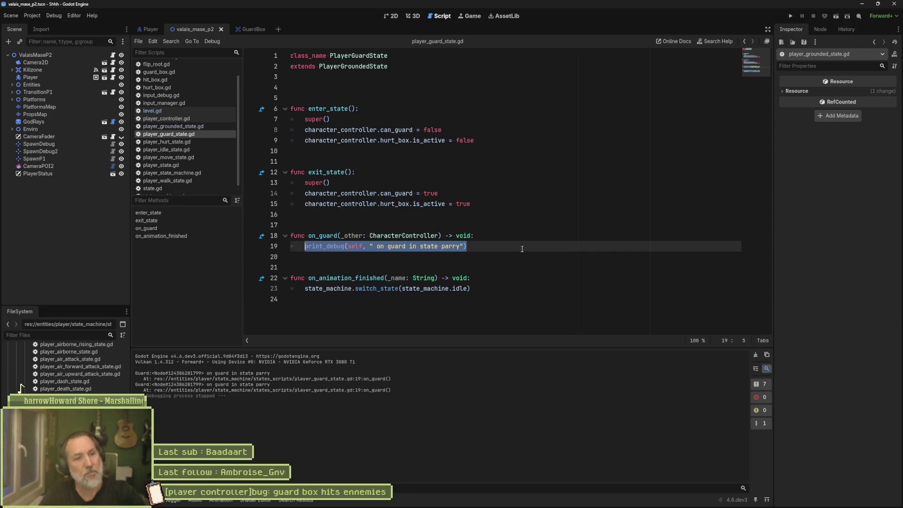
pyautogui.click(461, 245)
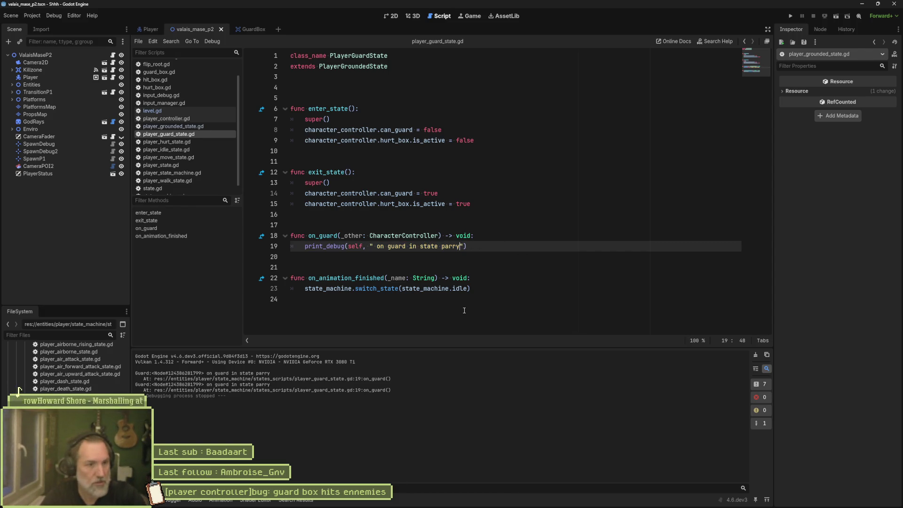
# Step: Make on_guard print 'activated guard at' entered_time_msec 'and now' Time.get_ticks_msec(), then run the level
pyautogui.hotkey('ctrl', 'shift', 'Left')
pyautogui.hotkey('ctrl', 'shift', 'Left')
pyautogui.hotkey('ctrl', 'shift', 'Left')
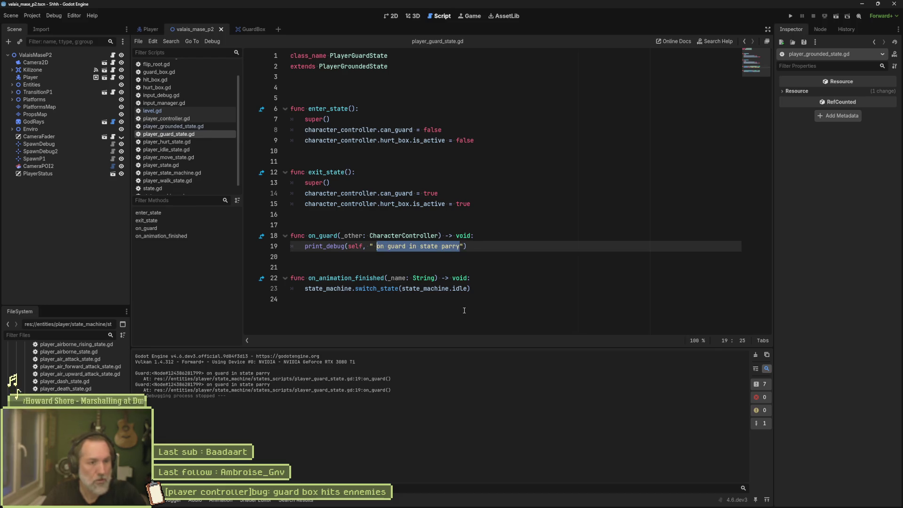
pyautogui.write('activate')
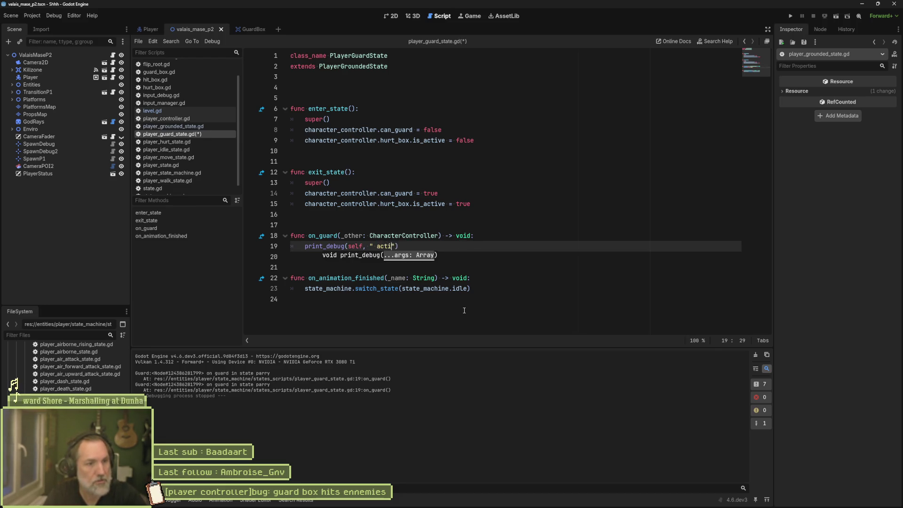
pyautogui.write('d guard on')
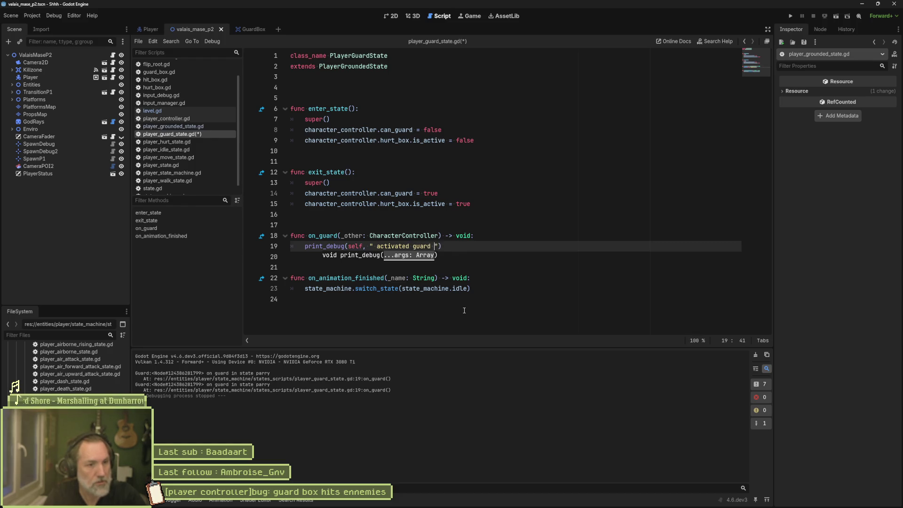
pyautogui.press('BackSpace')
pyautogui.press('BackSpace')
pyautogui.write('at ", ent')
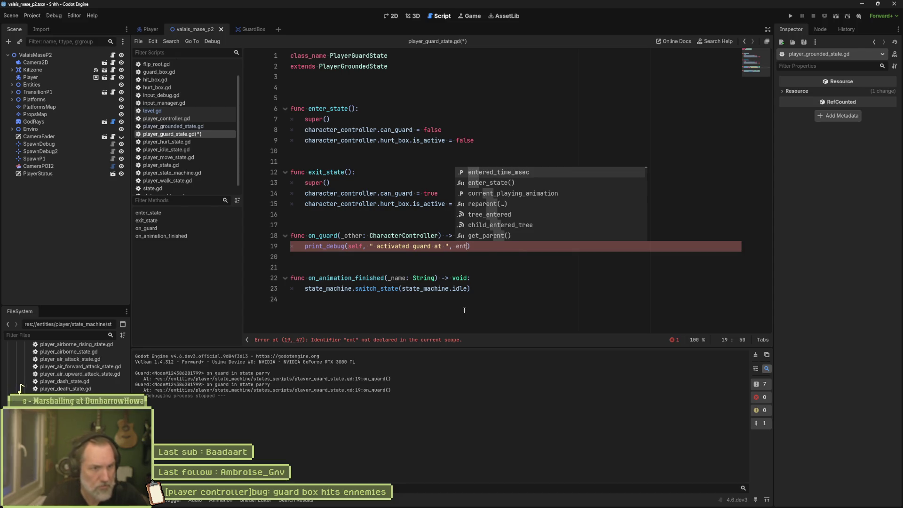
pyautogui.press('Return')
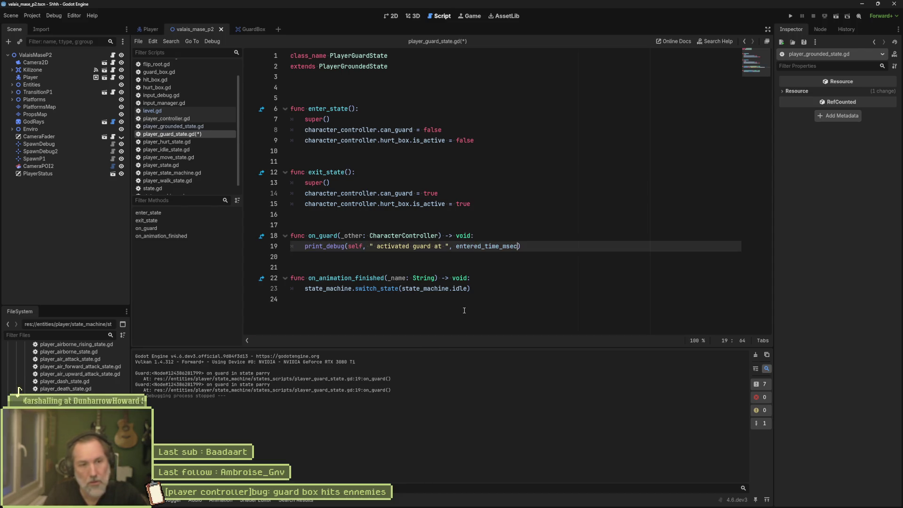
pyautogui.write(', "')
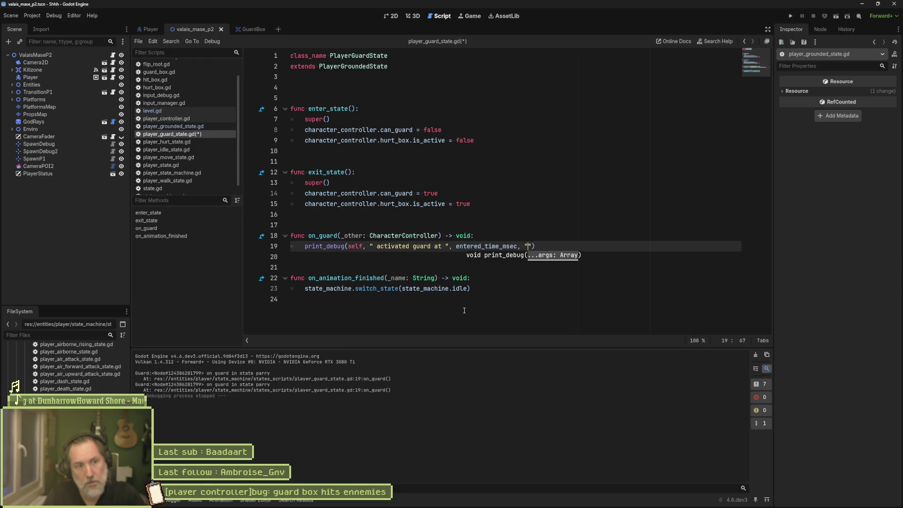
pyautogui.write('and now ", ')
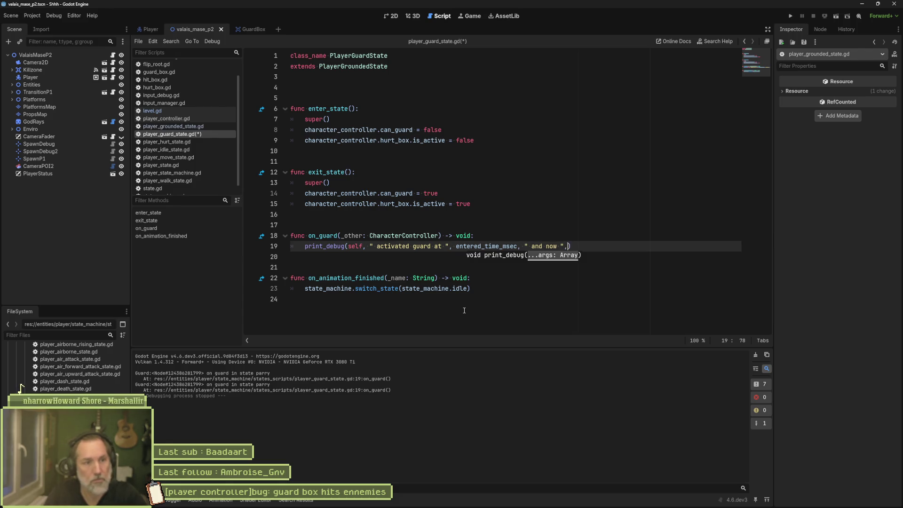
pyautogui.write('Time.g')
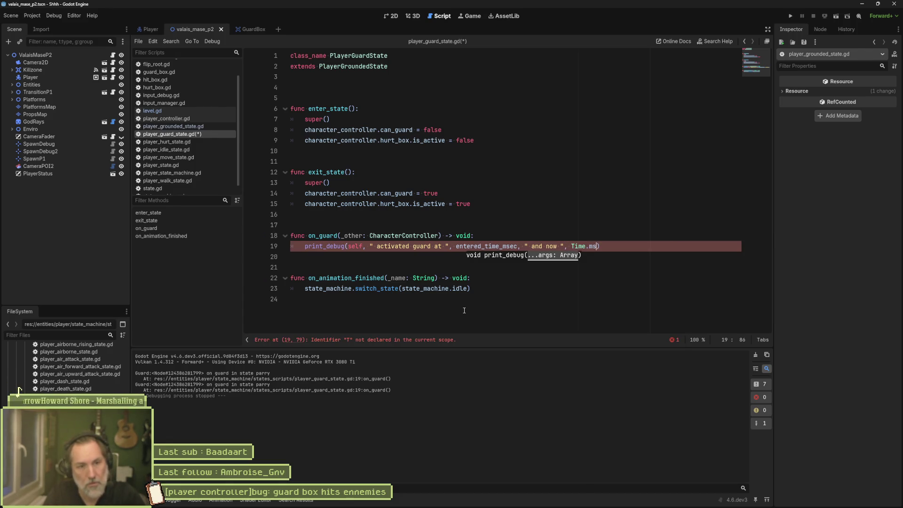
pyautogui.press('Return')
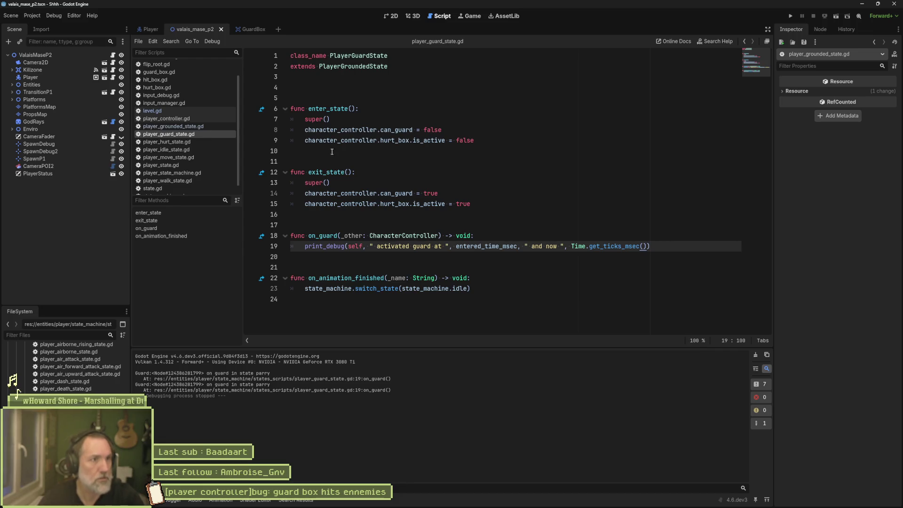
pyautogui.press('F6')
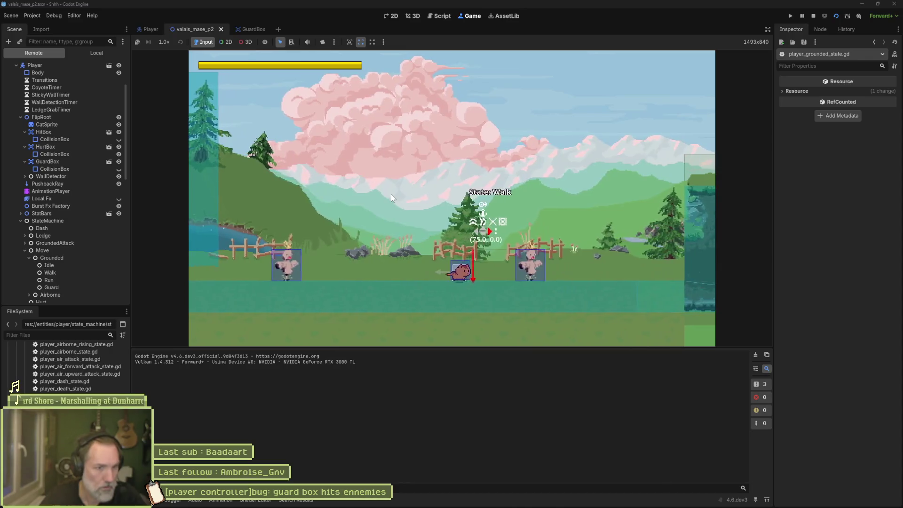
# Step: Guard twice with Shift while moving left and right, logging activations at 5862 and 10262, then stop
pyautogui.press('shift')
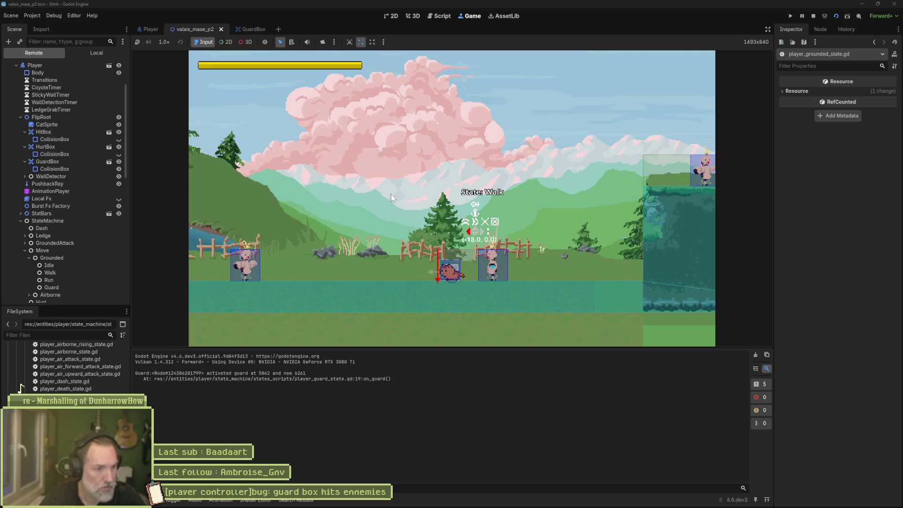
pyautogui.press('Left')
pyautogui.press('Right')
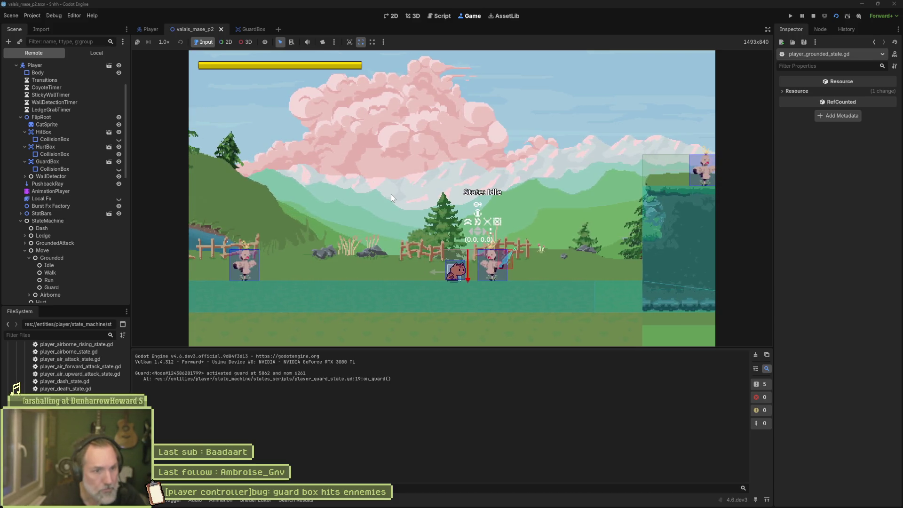
pyautogui.press('shift')
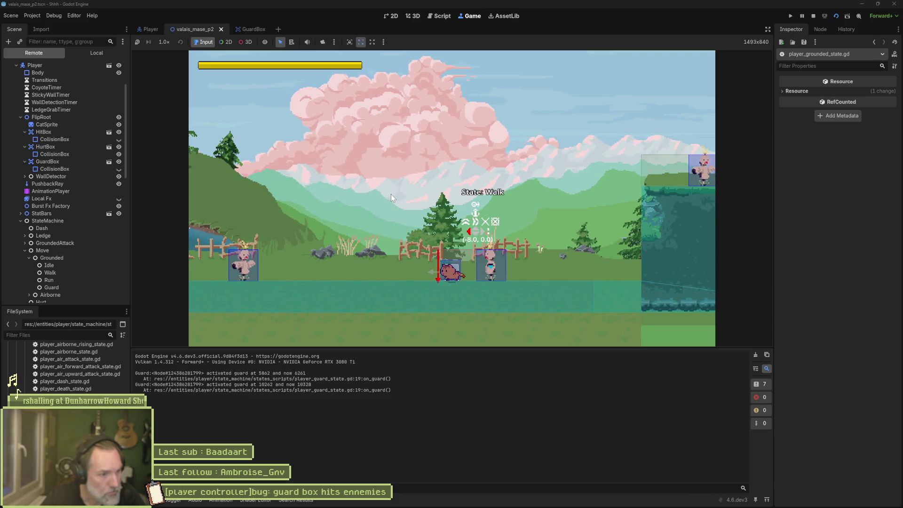
pyautogui.press('Left')
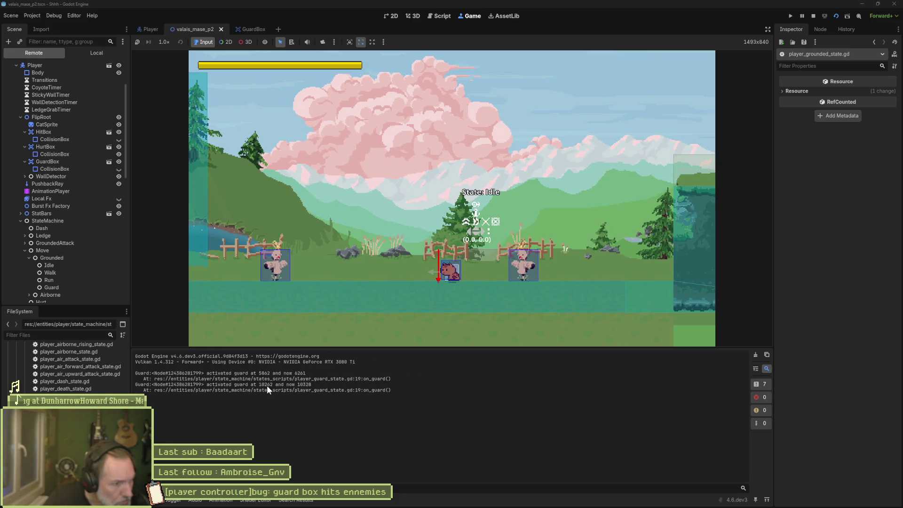
pyautogui.click(814, 16)
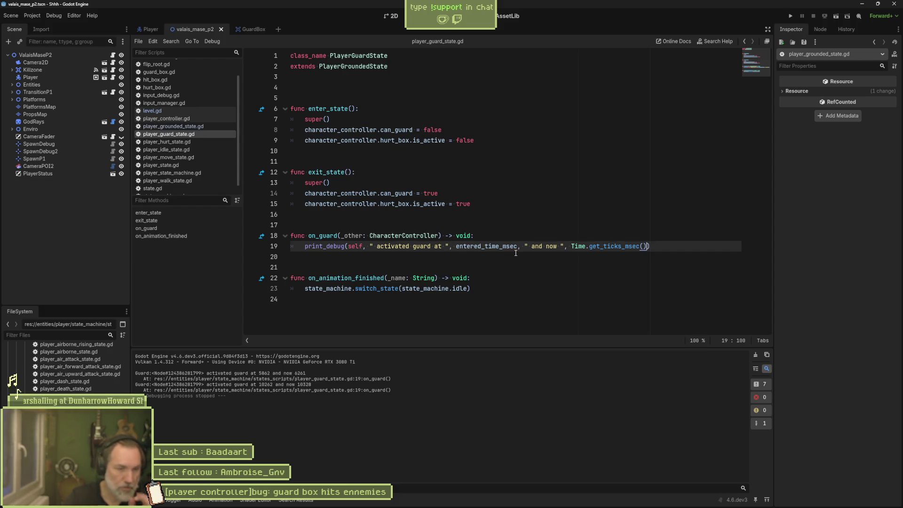
# Step: Check the type of entered_time_msec and bring up the quick resource search
pyautogui.moveTo(507, 249)
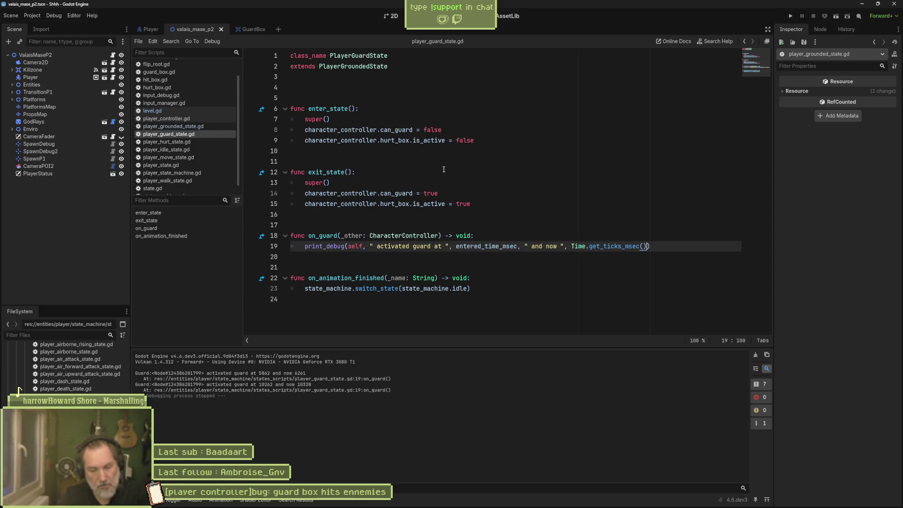
pyautogui.hotkey('alt', 'shift', 'o')
# Step: Find game_settings.tres with the search 'game' and open its attached game_settings.gd script
pyautogui.write('game')
pyautogui.press('Down')
pyautogui.press('Down')
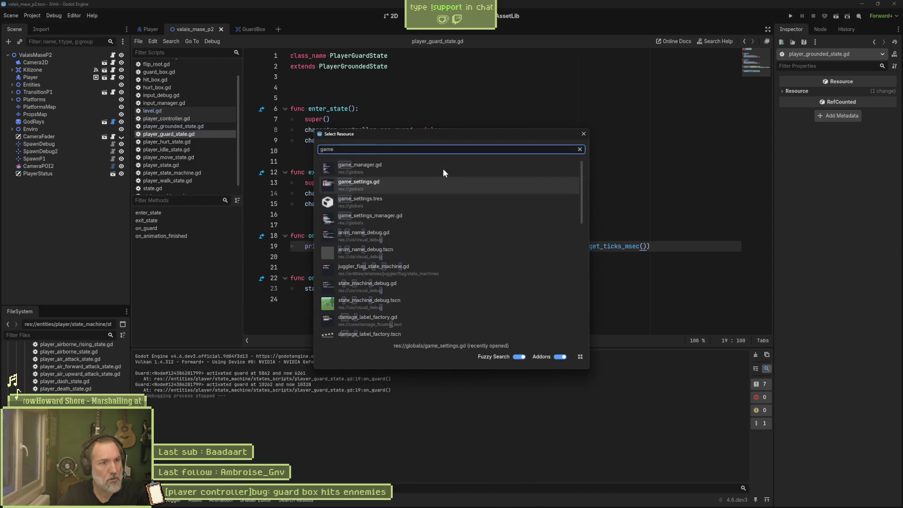
pyautogui.press('Up')
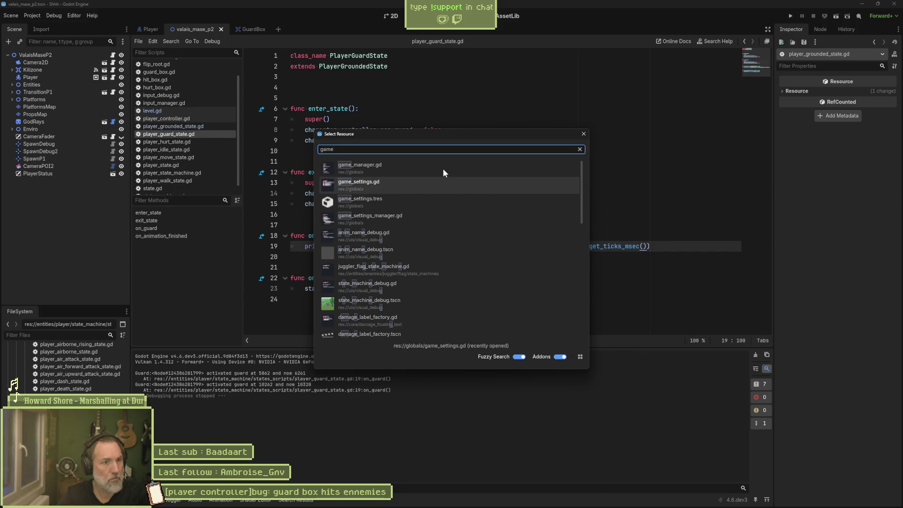
pyautogui.press('Down')
pyautogui.press('Return')
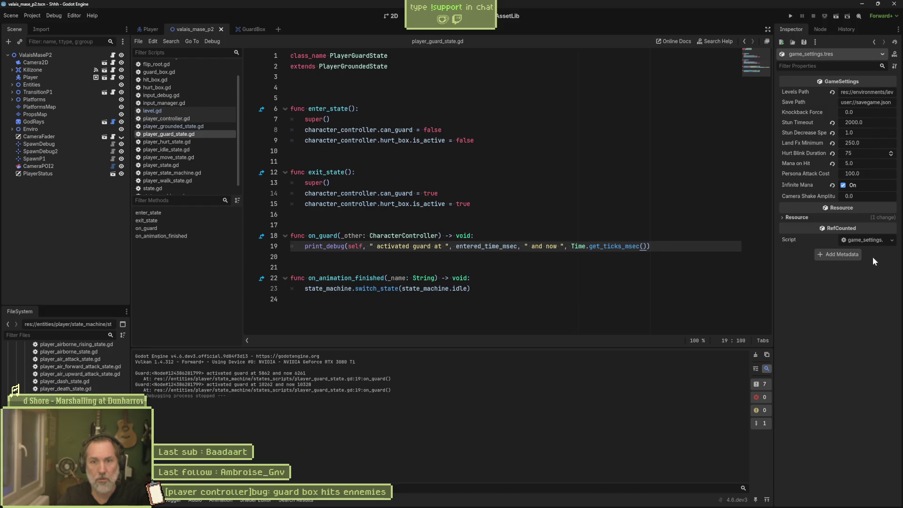
pyautogui.click(892, 241)
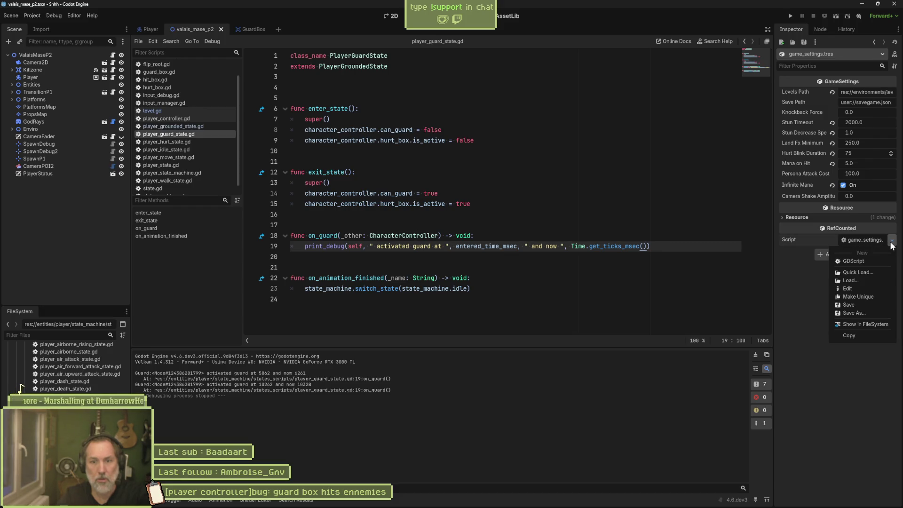
pyautogui.click(882, 288)
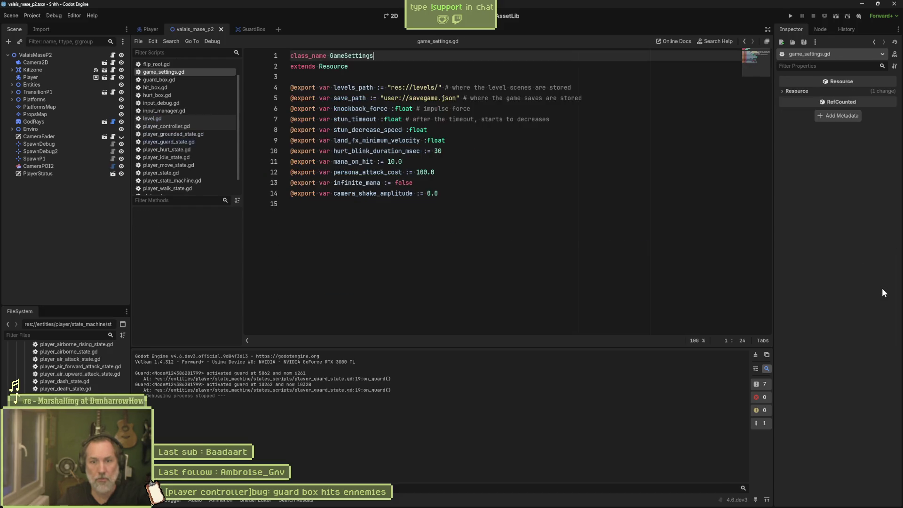
pyautogui.click(451, 195)
pyautogui.press('Down')
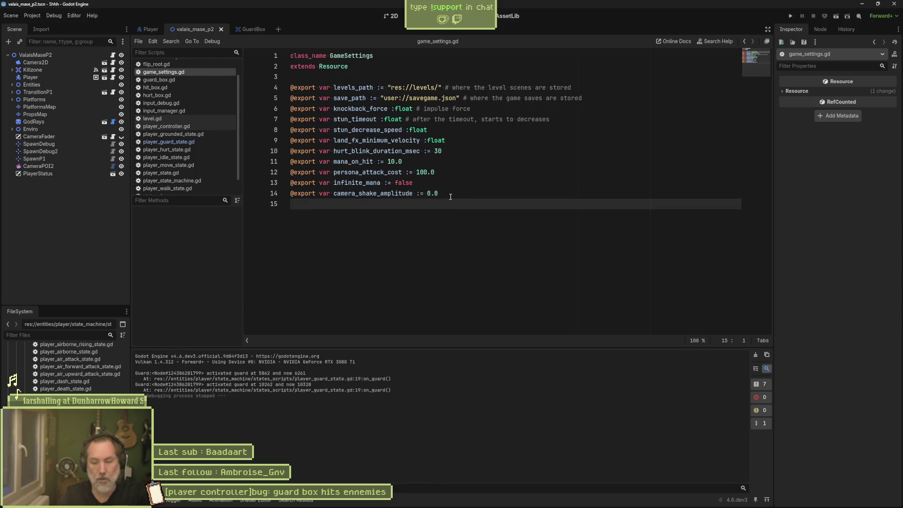
pyautogui.write('@export var ')
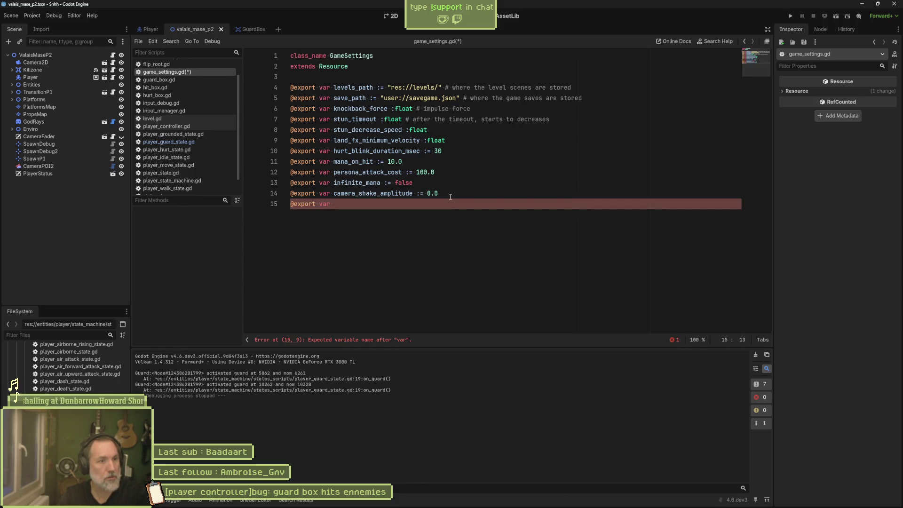
pyautogui.write('just_gyu')
pyautogui.press('BackSpace')
pyautogui.press('BackSpace')
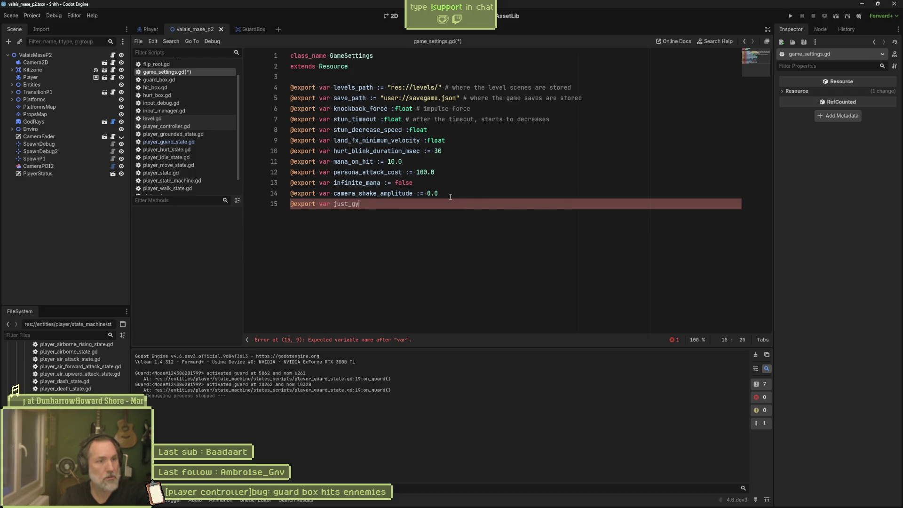
pyautogui.press('BackSpace')
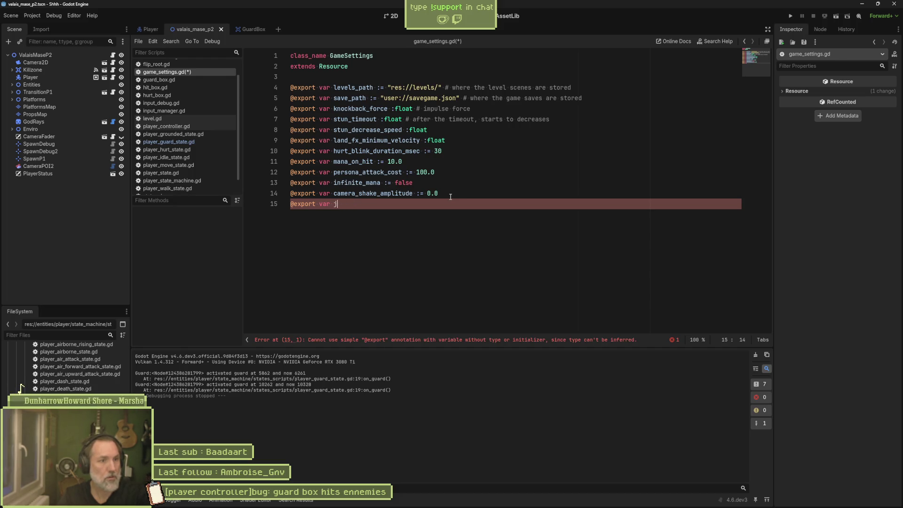
pyautogui.write('guard_')
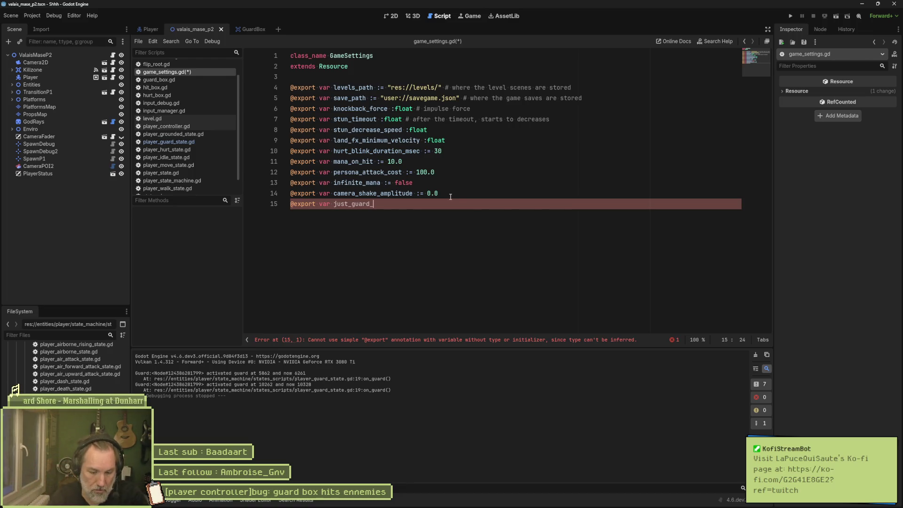
pyautogui.write('time')
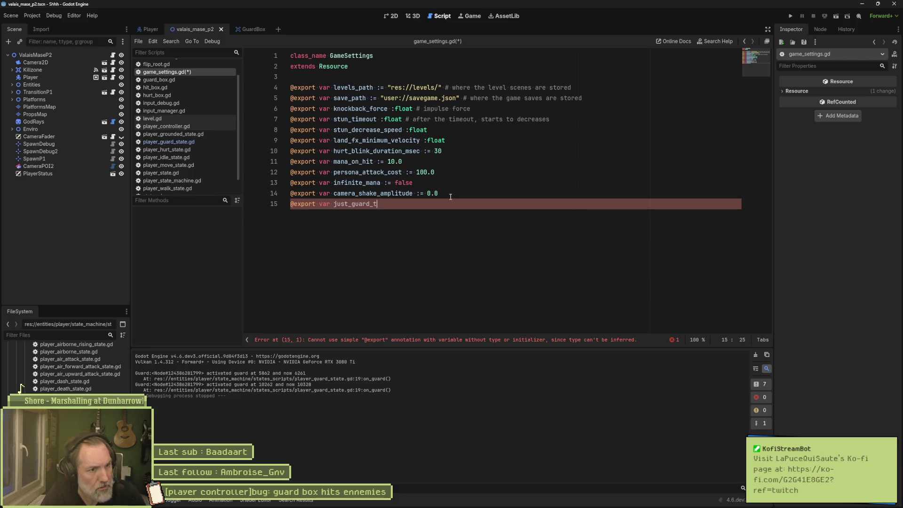
pyautogui.write('_frame_')
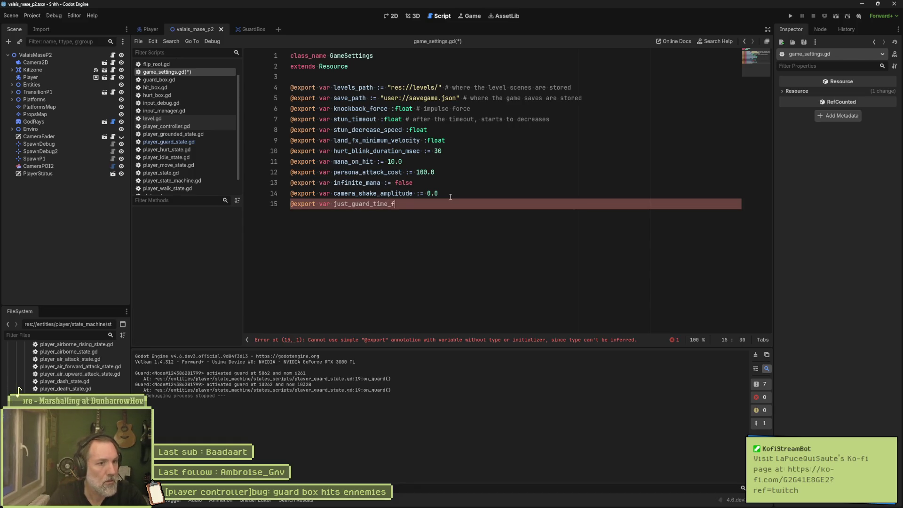
pyautogui.write('msec :')
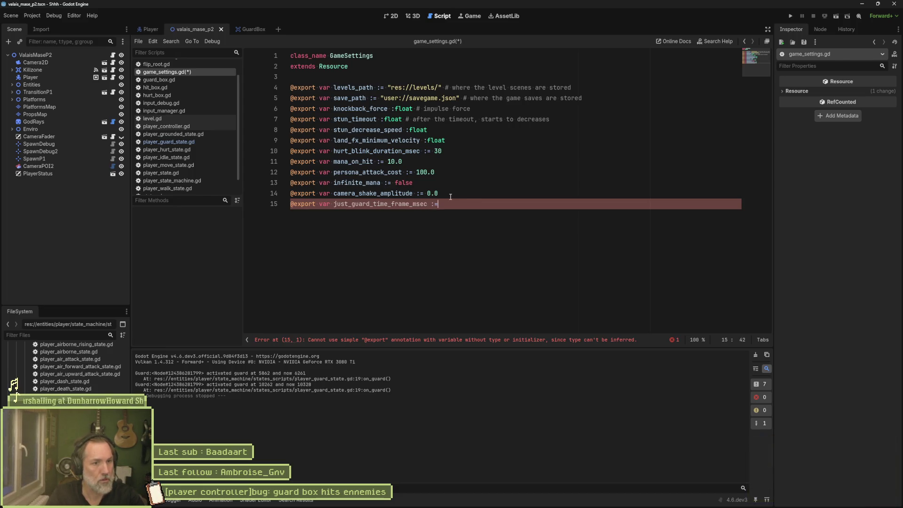
pyautogui.write('= ')
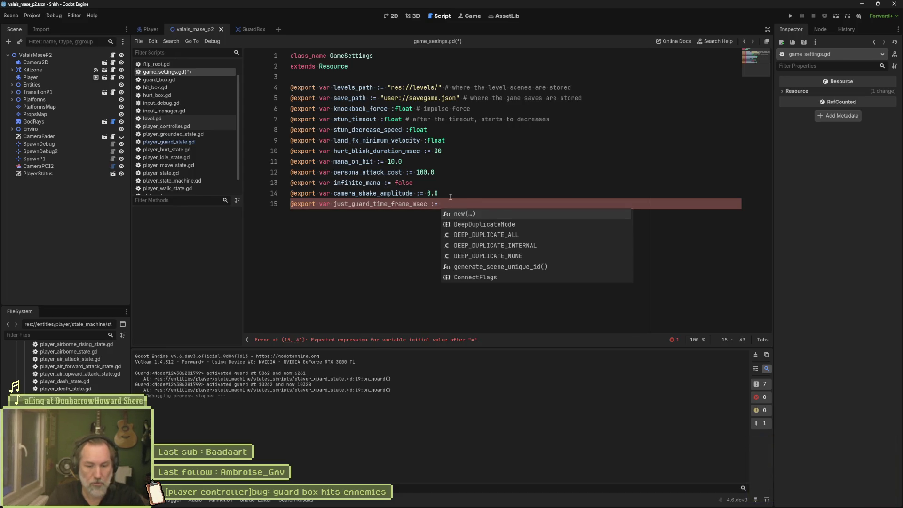
pyautogui.write('500')
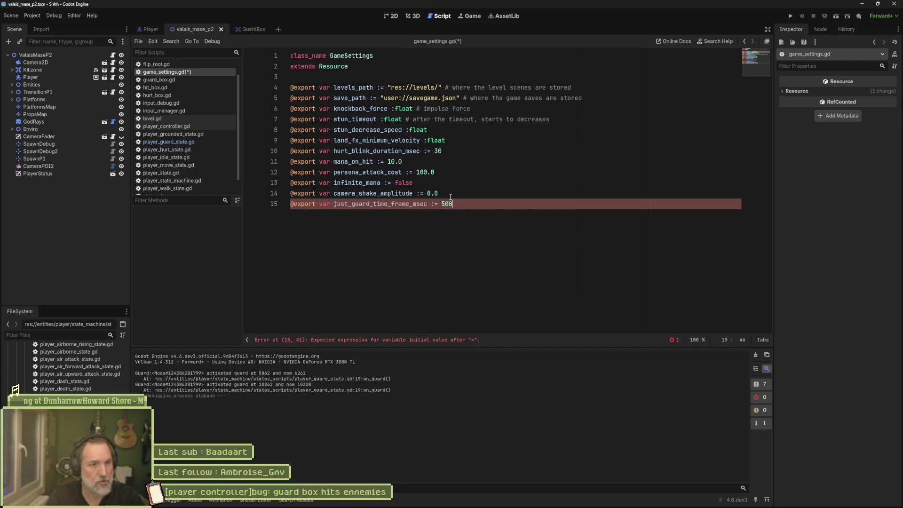
pyautogui.hotkey('ctrl', 's')
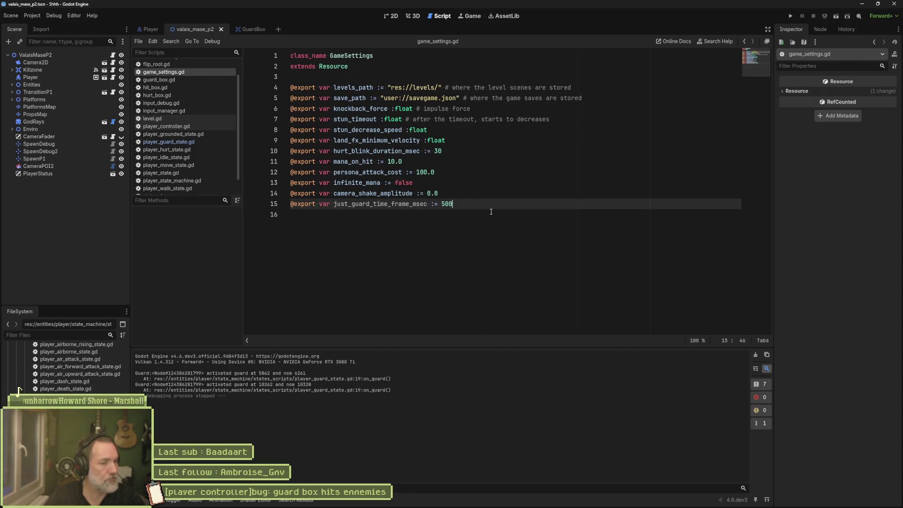
pyautogui.click(193, 142)
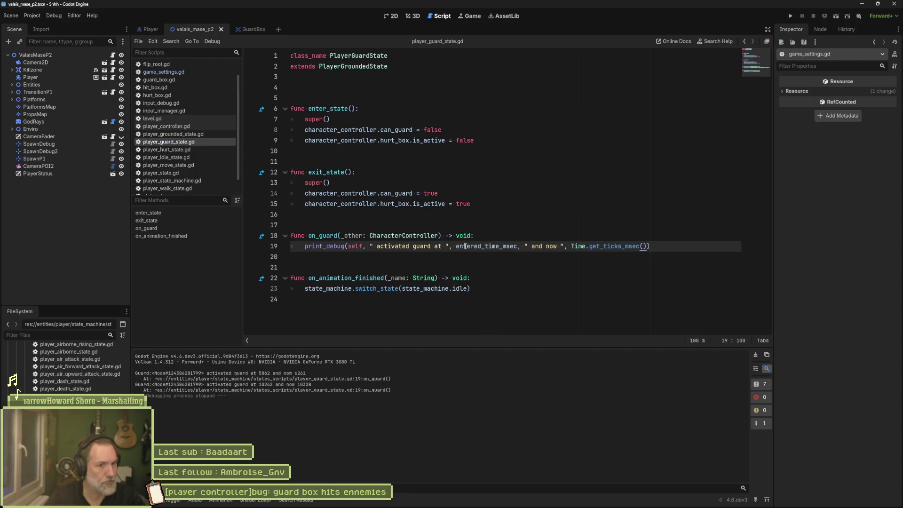
# Step: At the top of on_guard, add 'var time_frame := Time.get_ticks_msec() - entered_time_msec'
pyautogui.press('Up')
pyautogui.press('Return')
pyautogui.write('if (')
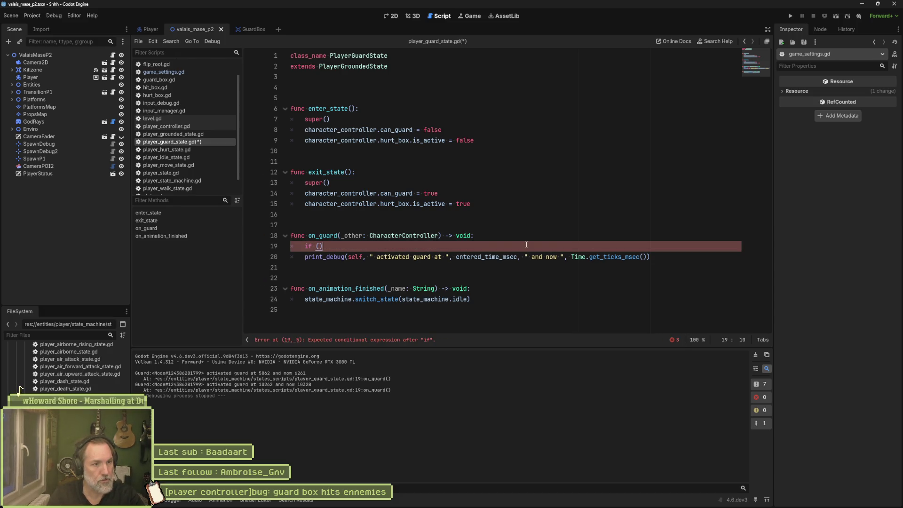
pyautogui.press('Left')
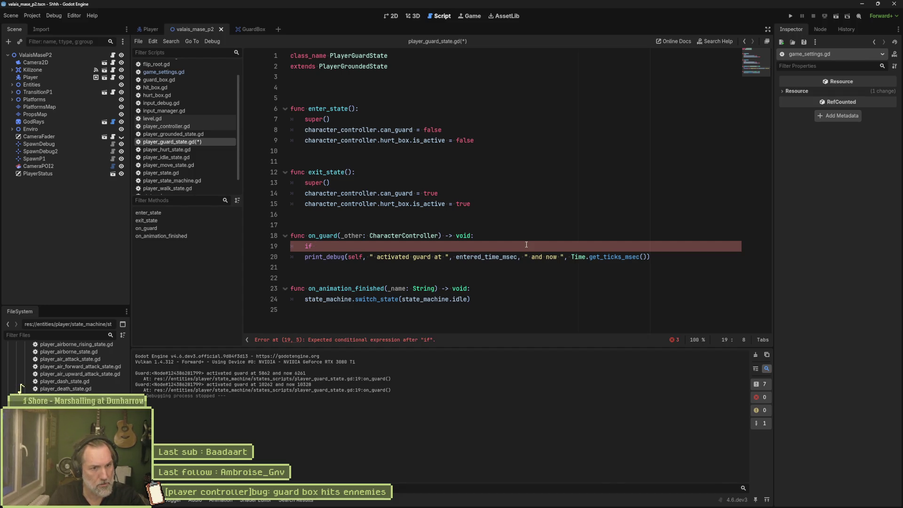
pyautogui.moveTo(572, 257); pyautogui.dragTo(644, 257)
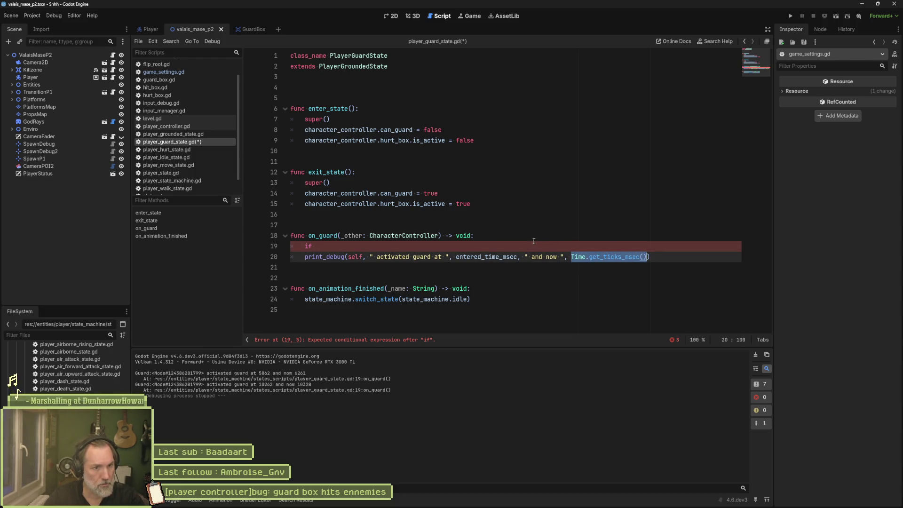
pyautogui.click(534, 241)
pyautogui.click(517, 238)
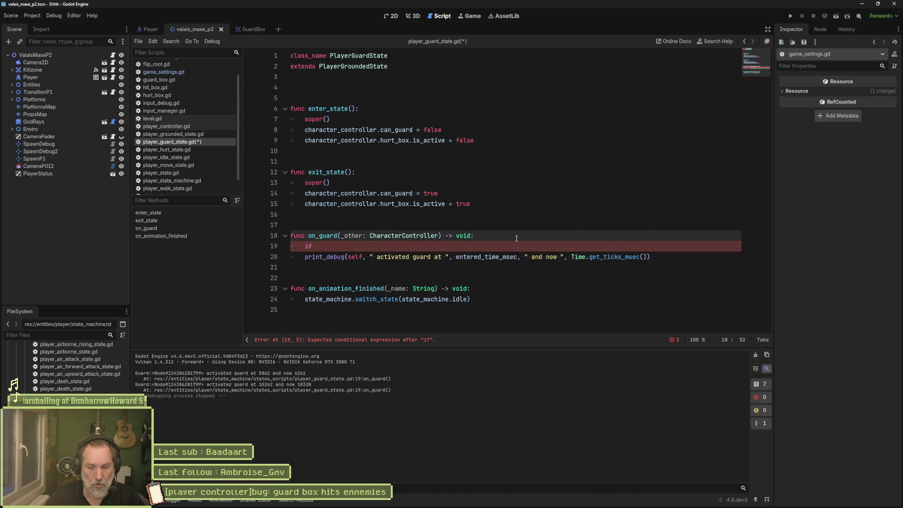
pyautogui.press('Return')
pyautogui.write('var time_frame')
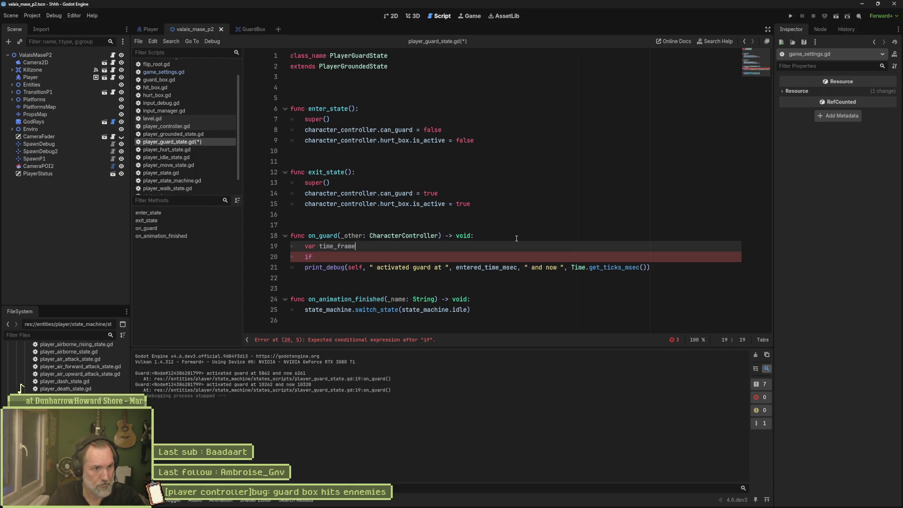
pyautogui.write('Time.get_ticks_msec() - ')
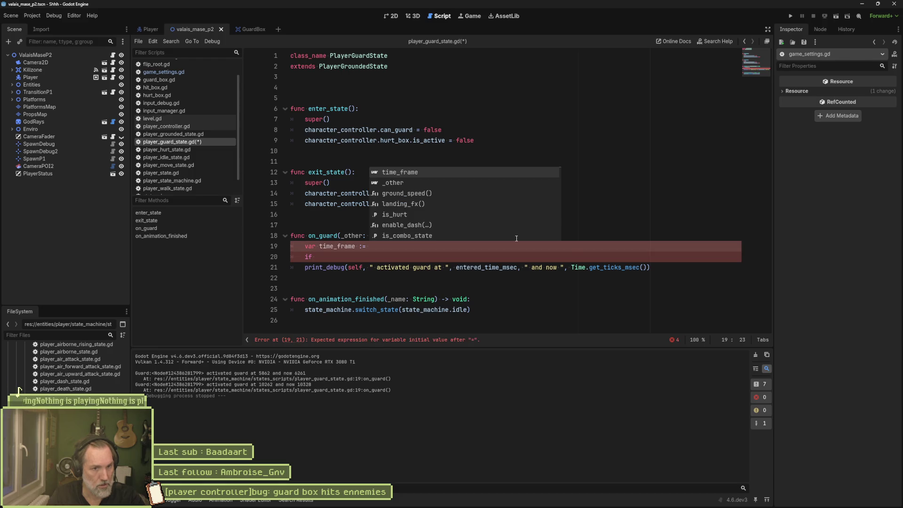
pyautogui.write('ente')
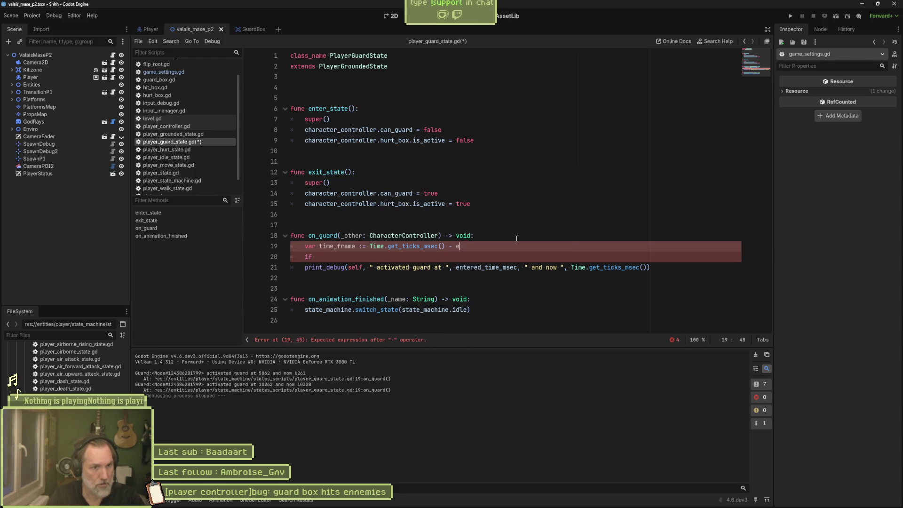
pyautogui.press('Return')
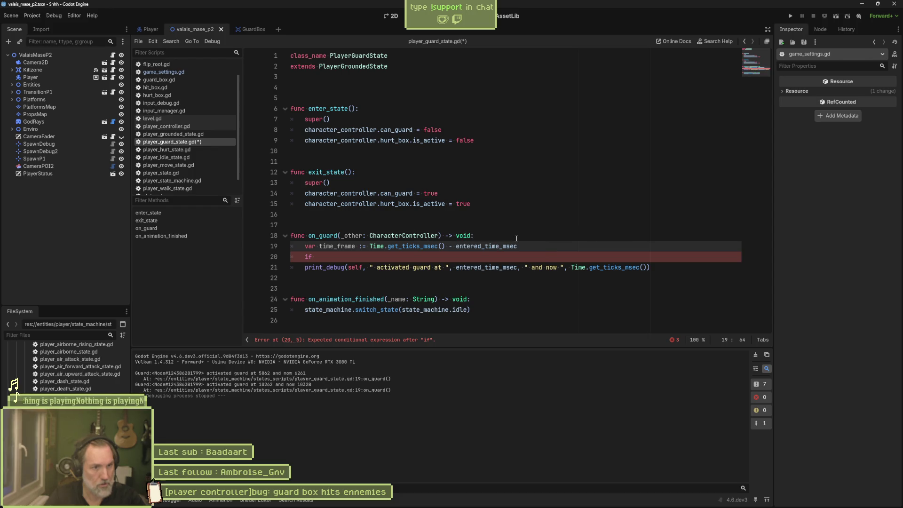
# Step: Begin the condition 'if time_frame < GameSettings.' on the following line
pyautogui.press('Down')
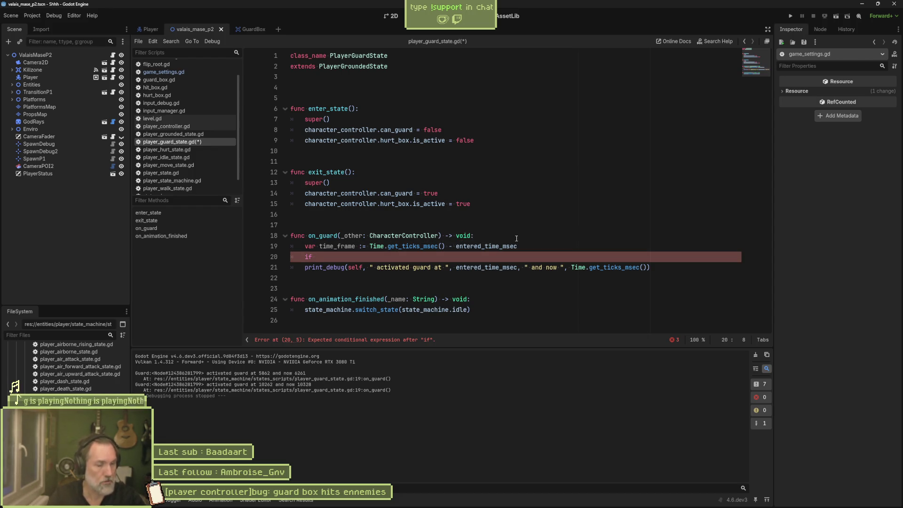
pyautogui.write('tim')
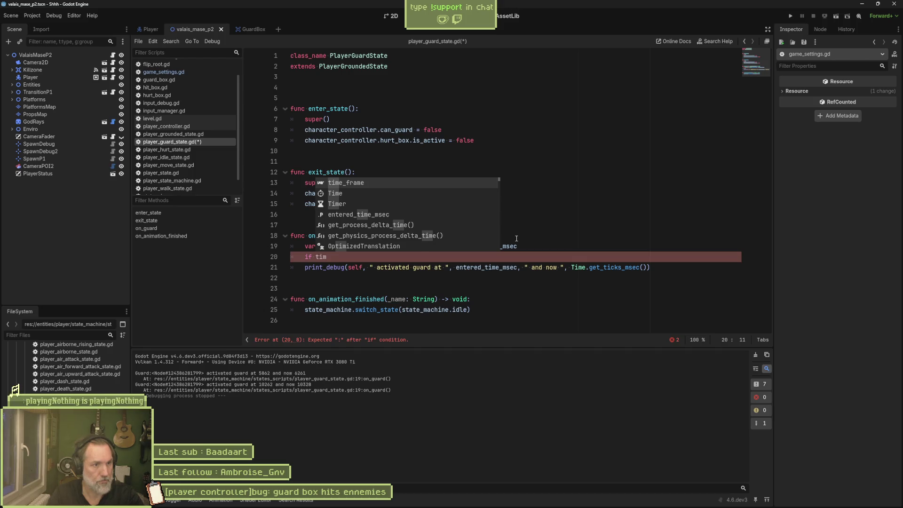
pyautogui.press('Return')
pyautogui.write('<')
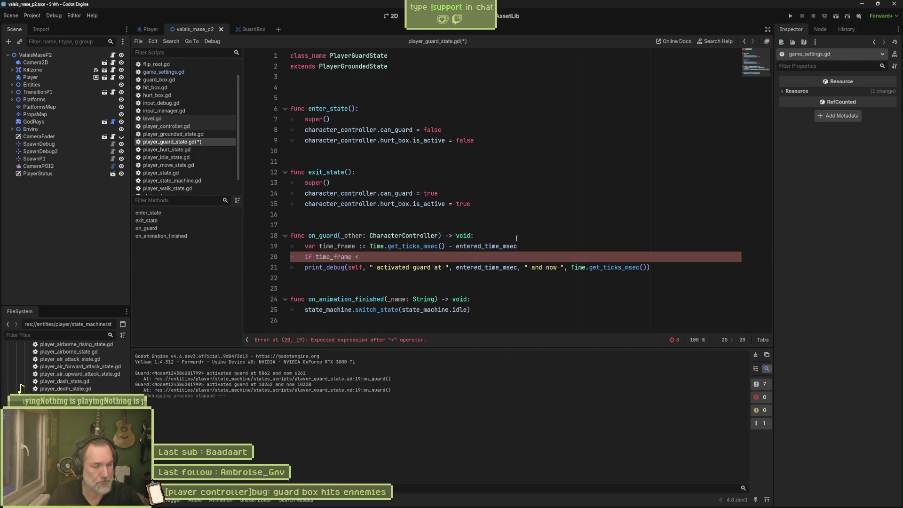
pyautogui.write(' Game')
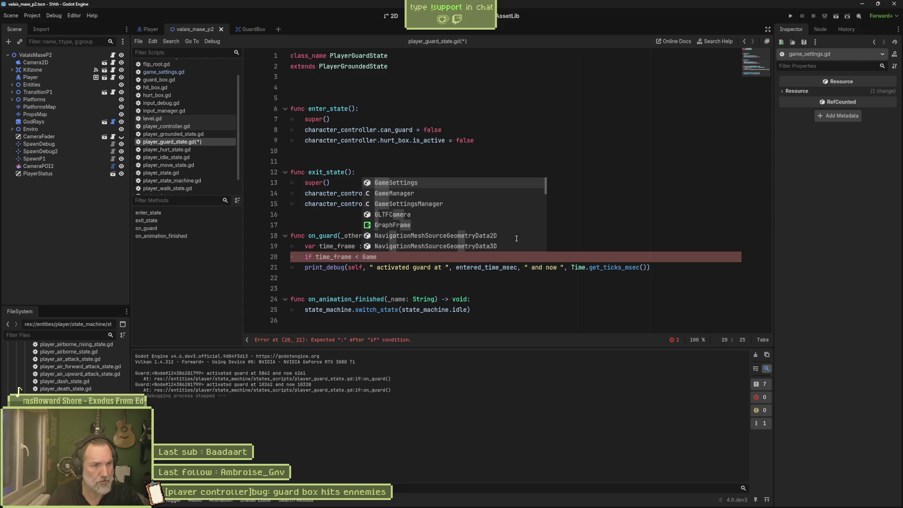
pyautogui.press('Return')
pyautogui.write('.')
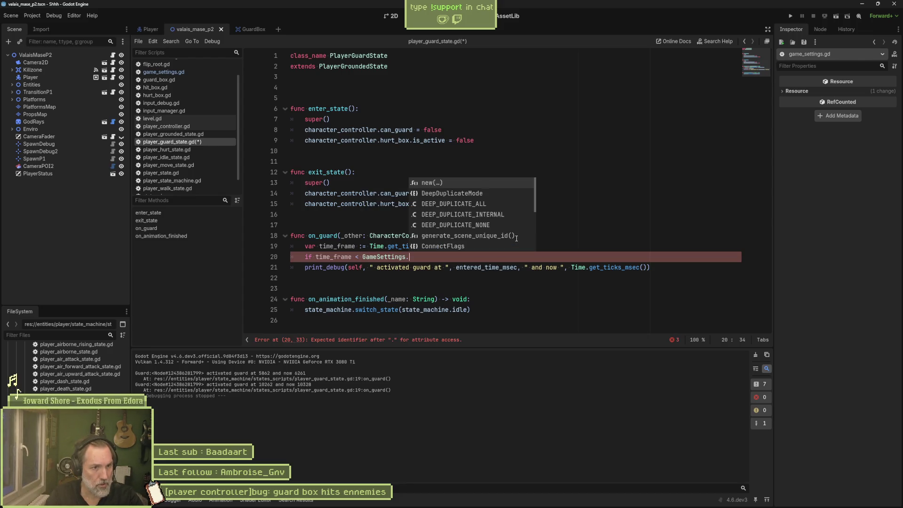
pyautogui.keyDown('ctrl'); pyautogui.click(384, 257); pyautogui.keyUp('ctrl')
# Step: Duplicate the _camera_shake_amplitude declaration and turn it into '_just_guard_time_frame_msec: int'
pyautogui.moveTo(445, 194)
pyautogui.mouseDown()
pyautogui.moveTo(292, 194)
pyautogui.moveTo(445, 187)
pyautogui.mouseUp()
pyautogui.hotkey('ctrl', 'shift', 'd')
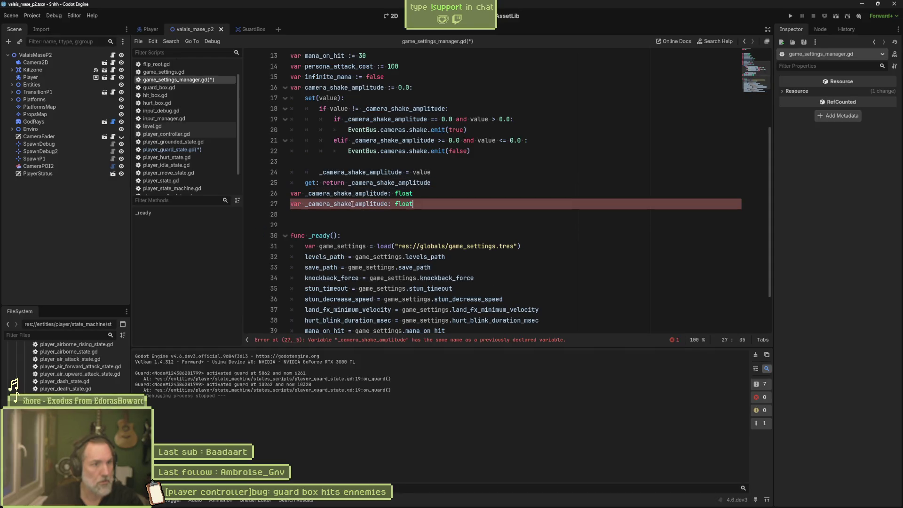
pyautogui.moveTo(308, 203); pyautogui.dragTo(374, 203)
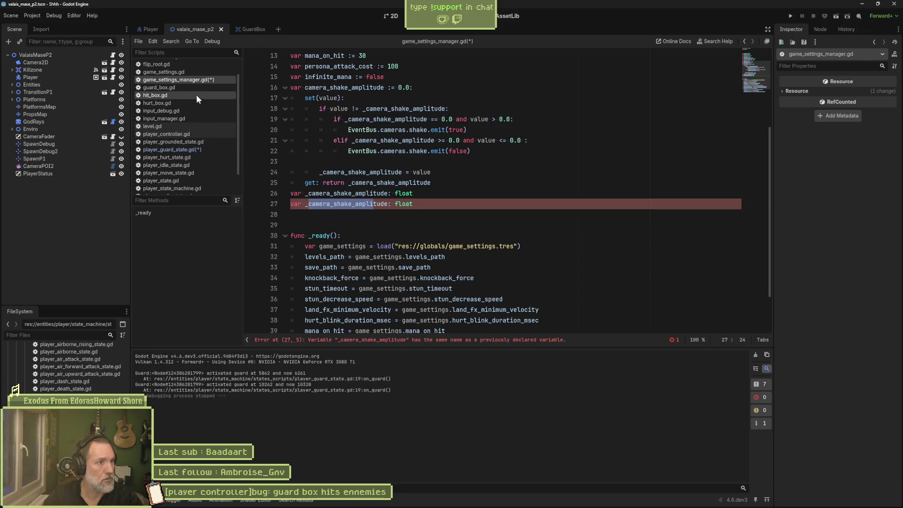
pyautogui.click(193, 72)
pyautogui.doubleClick(377, 204)
pyautogui.hotkey('ctrl', 'c')
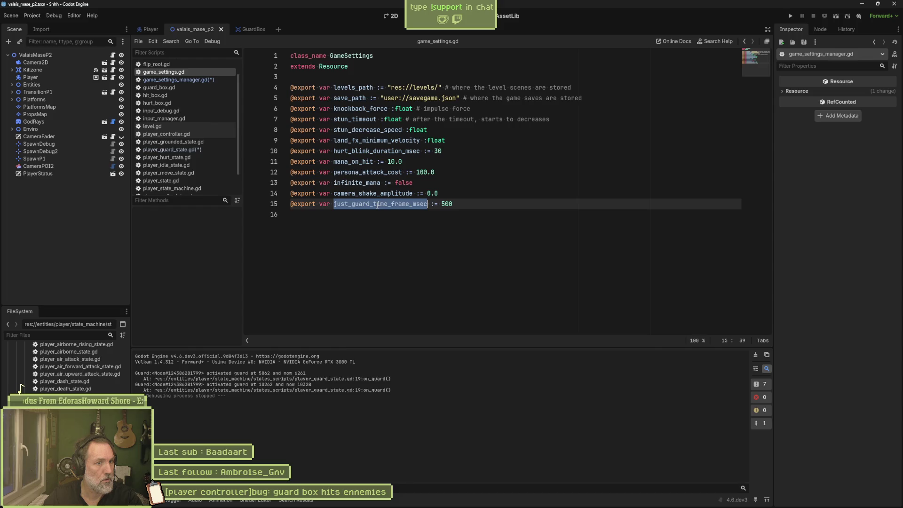
pyautogui.click(188, 79)
pyautogui.click(354, 204)
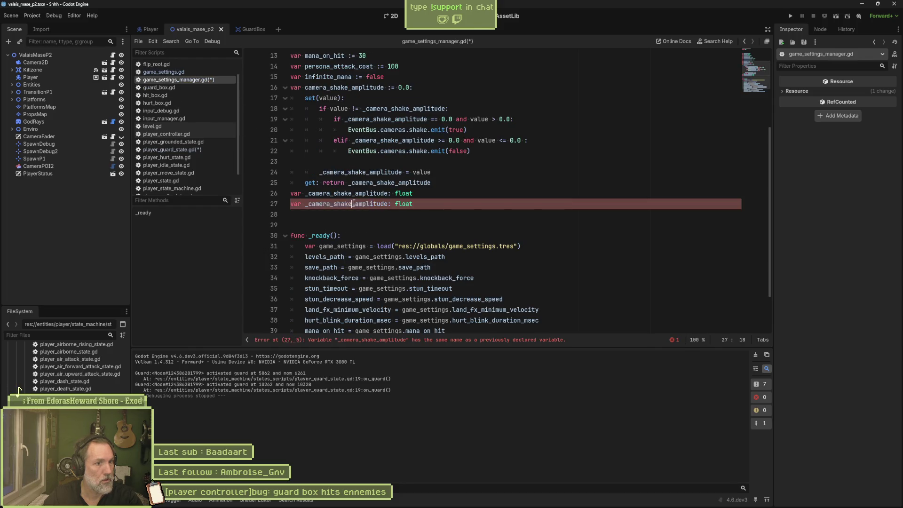
pyautogui.doubleClick(354, 204)
pyautogui.write('_')
pyautogui.hotkey('ctrl', 'v')
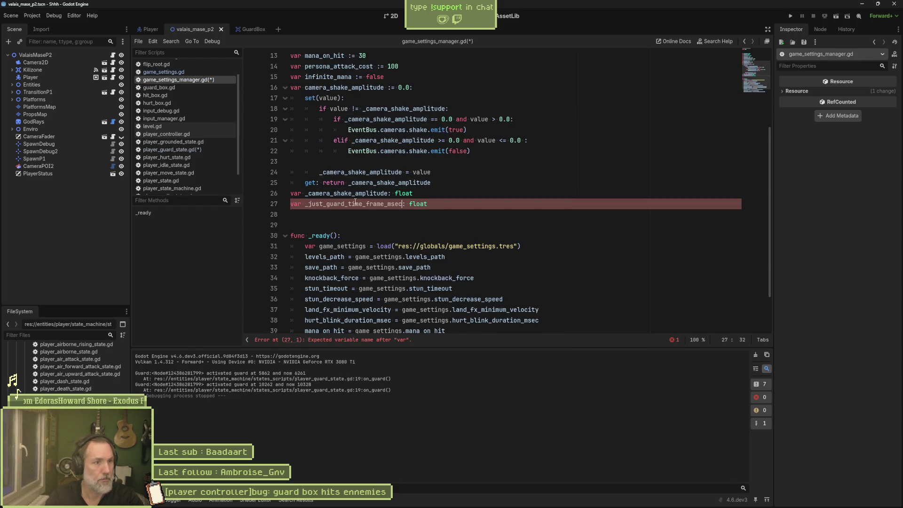
pyautogui.doubleClick(424, 204)
pyautogui.write('int')
# Step: At the end of _ready, start the line 'just_guard_time_frame_msec = game_settings.ju'
pyautogui.scroll(-2, 636, 232)
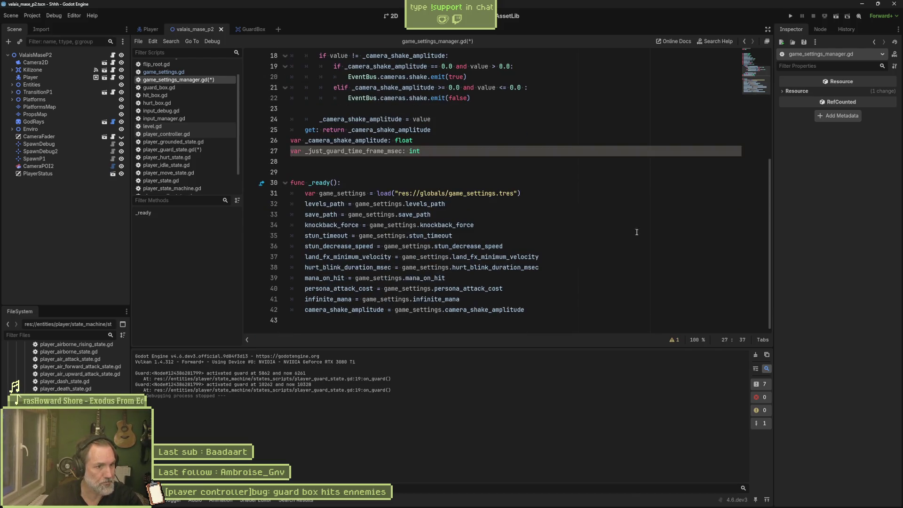
pyautogui.click(536, 311)
pyautogui.press('Return')
pyautogui.write('just_guard_time_frame_msec')
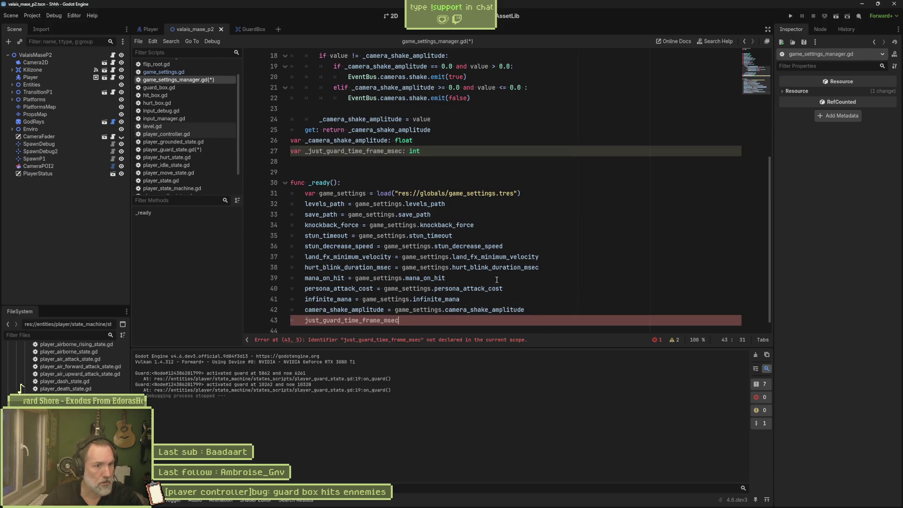
pyautogui.doubleClick(405, 310)
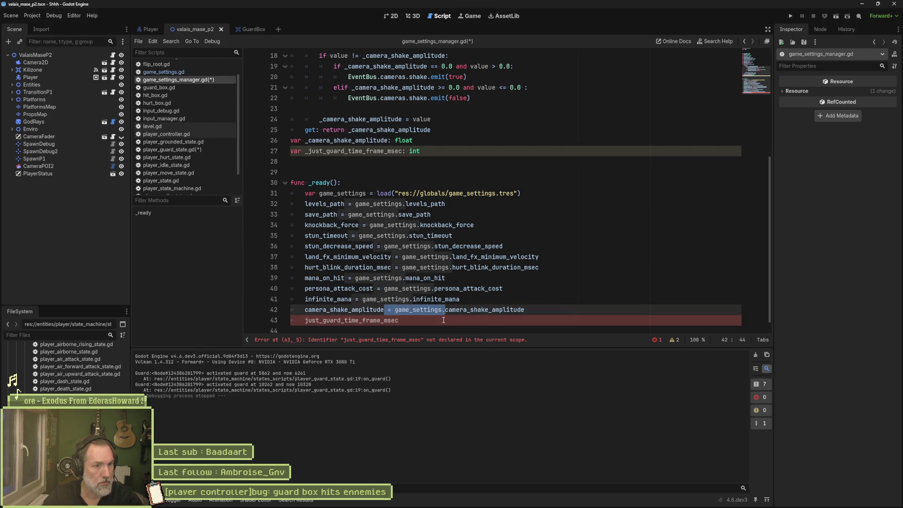
pyautogui.click(478, 321)
pyautogui.write('= game_settings.ju')
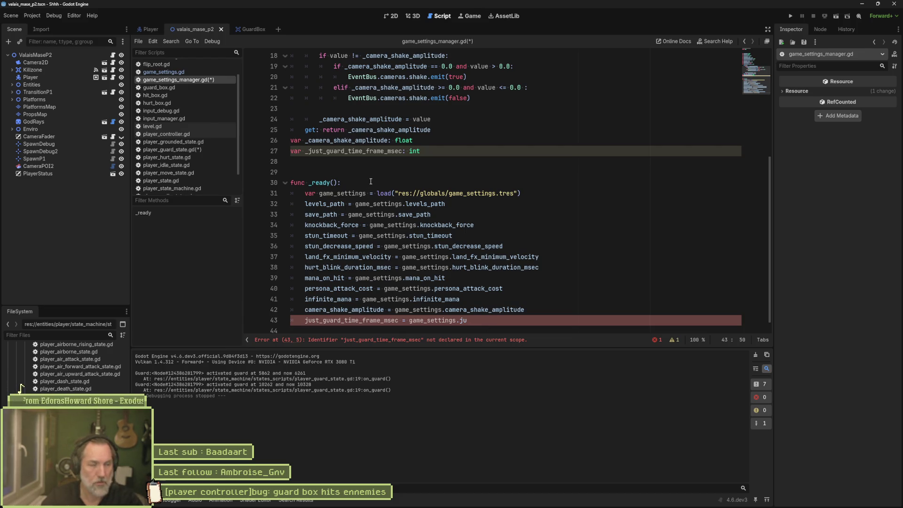
pyautogui.keyDown('ctrl'); pyautogui.click(423, 310); pyautogui.keyUp('ctrl')
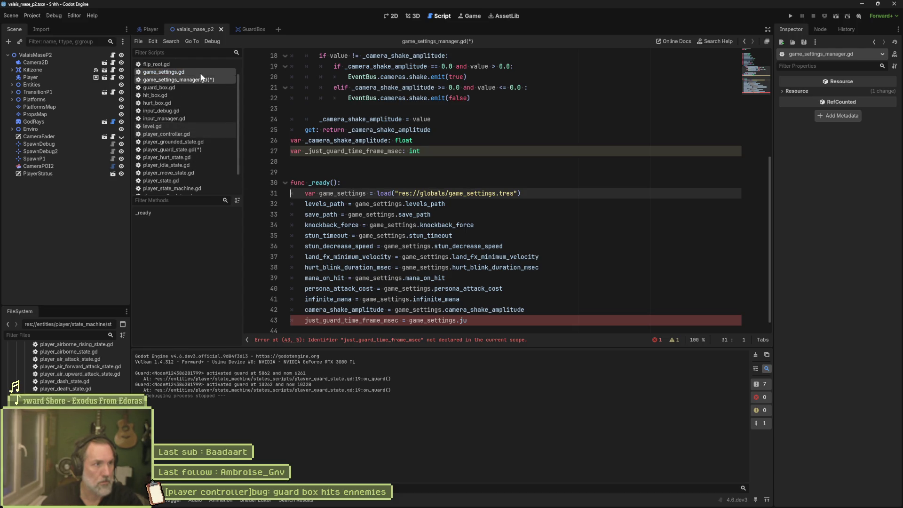
pyautogui.hotkey('shift', 'alt', 'o')
# Step: Search 'game' and open game_settings.tres in the Inspector
pyautogui.write('game')
pyautogui.press('Down')
pyautogui.press('Down')
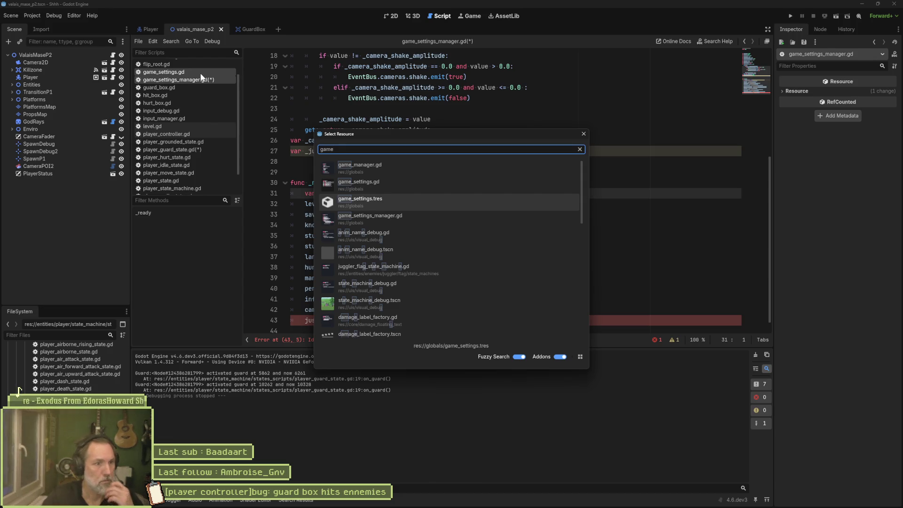
pyautogui.press('Down')
pyautogui.press('Up')
pyautogui.press('Up')
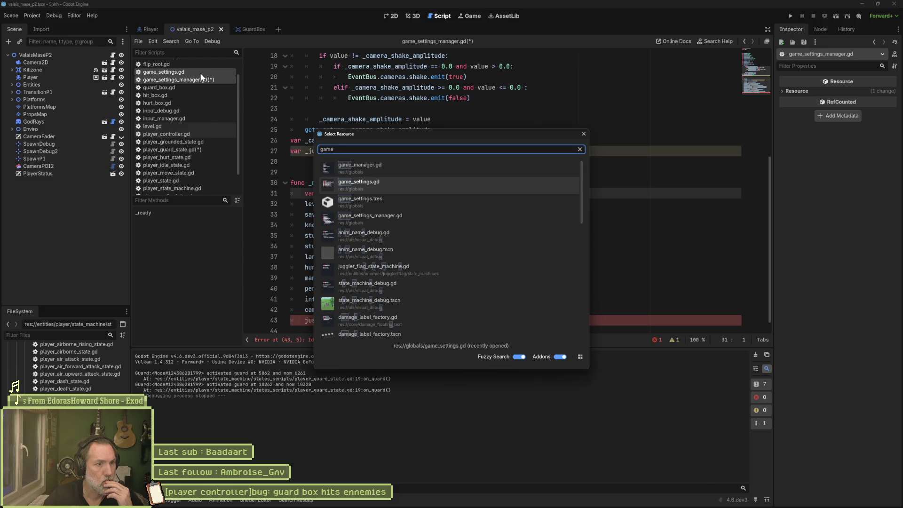
pyautogui.press('Down')
pyautogui.press('Down')
pyautogui.press('Up')
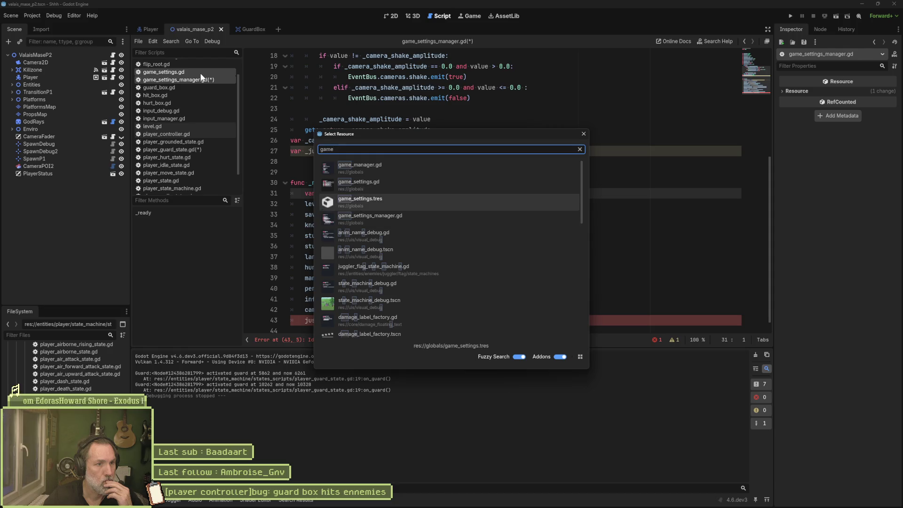
pyautogui.press('Return')
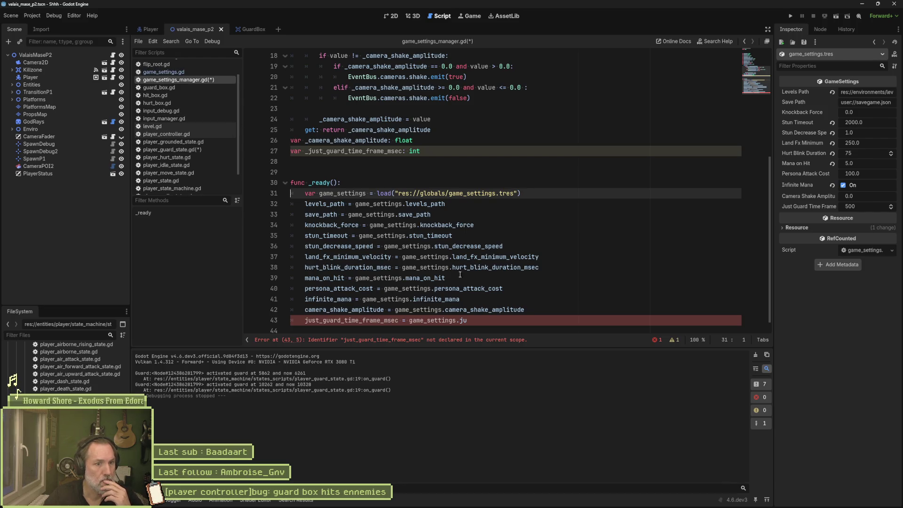
# Step: Finish line 43 as 'game_settings.just_guard_time_frame_msec' and save game_settings_manager.gd
pyautogui.click(476, 322)
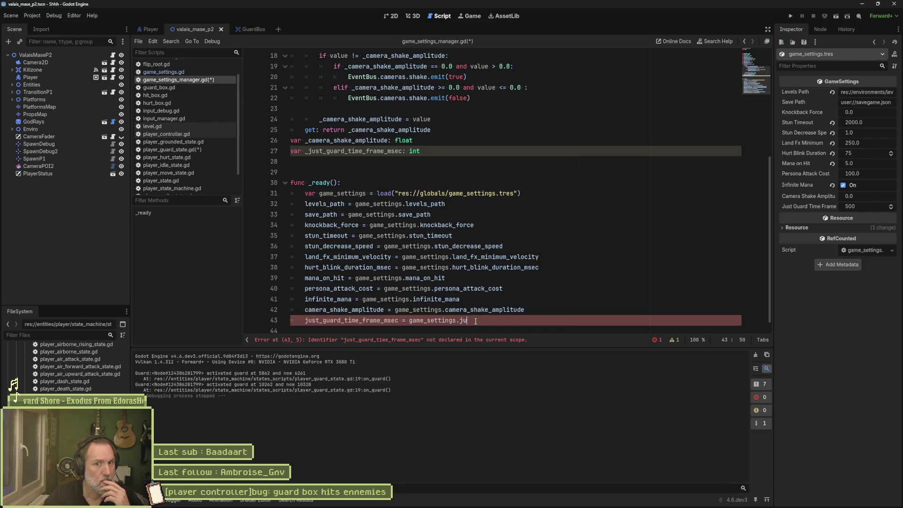
pyautogui.write('st_guard_')
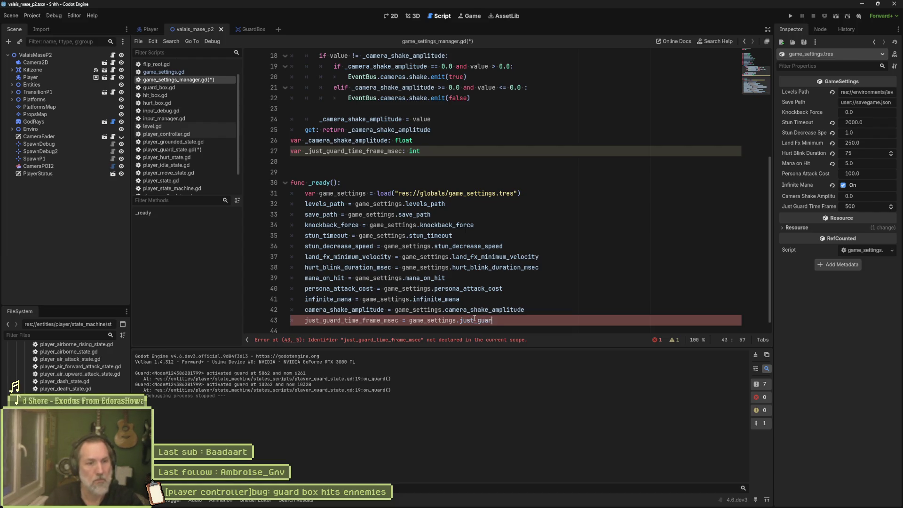
pyautogui.write('time_frame_msec')
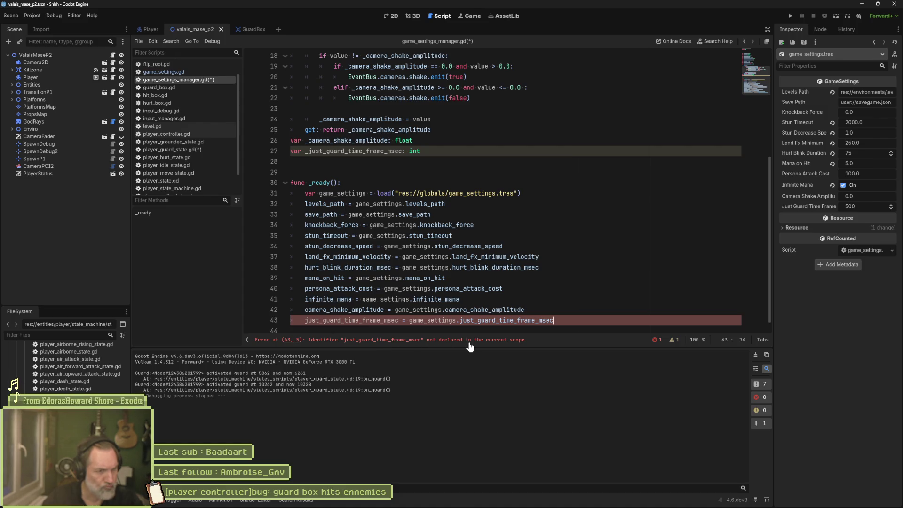
pyautogui.hotkey('ctrl', 's')
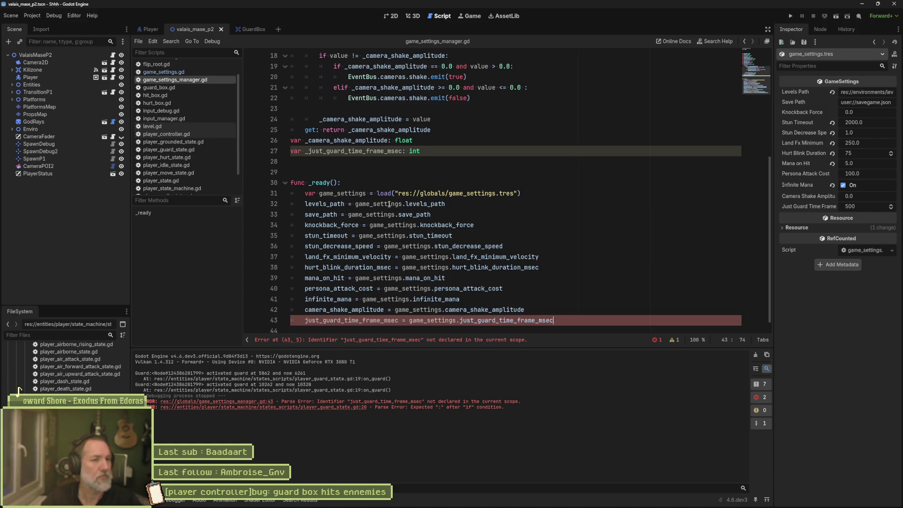
# Step: Remove the leading underscore so line 27 declares public just_guard_time_frame_msec
pyautogui.scroll(4, 405, 207)
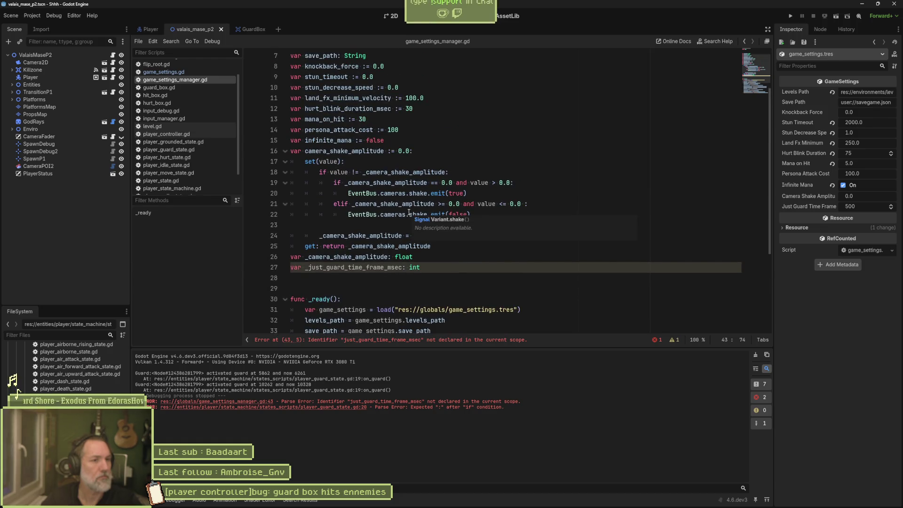
pyautogui.click(309, 267)
pyautogui.press('BackSpace')
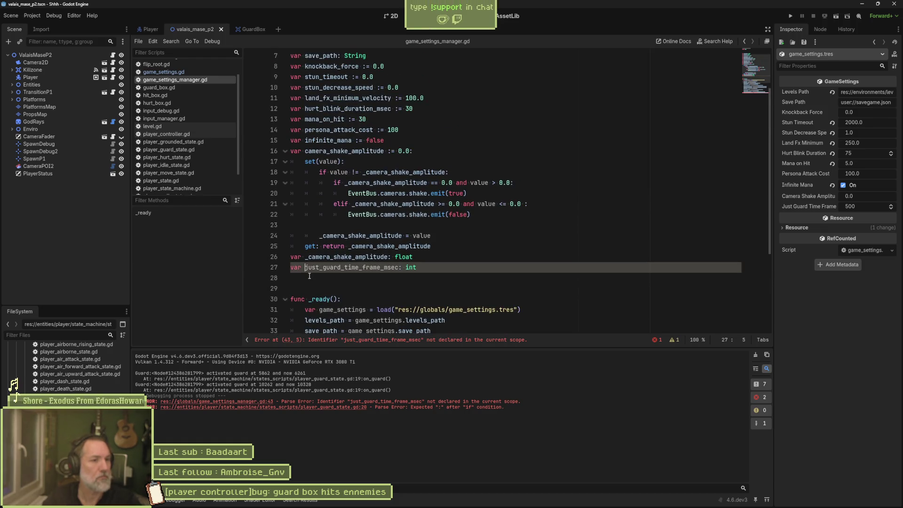
pyautogui.scroll(-3, 481, 273)
pyautogui.scroll(-1, 481, 273)
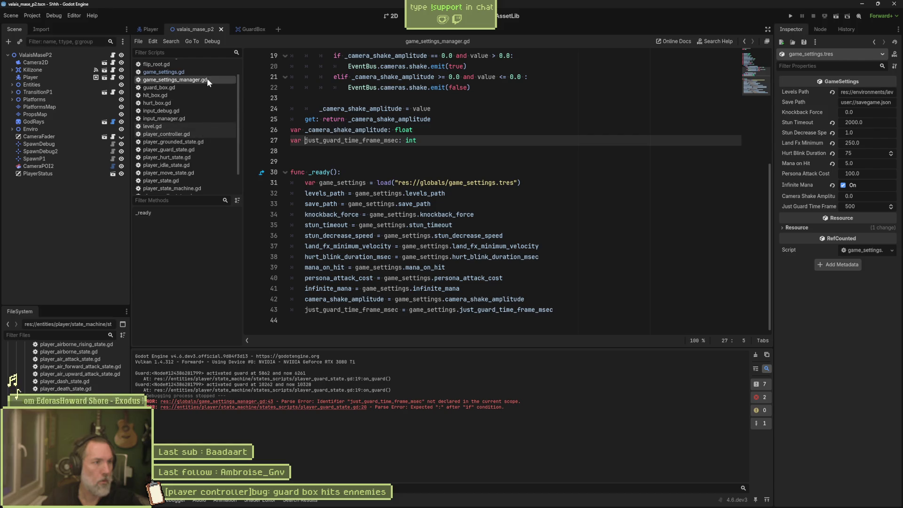
pyautogui.click(201, 150)
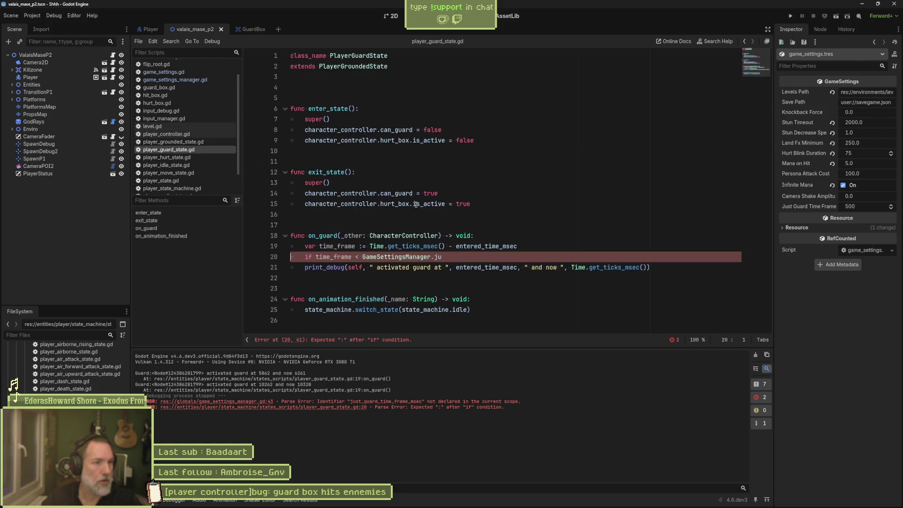
# Step: Complete the if with just_guard_time_frame_msec, print_debug " JUST guard" inside it, and start an else
pyautogui.hotkey('ctrl', 'space')
pyautogui.press('Return')
pyautogui.write(':')
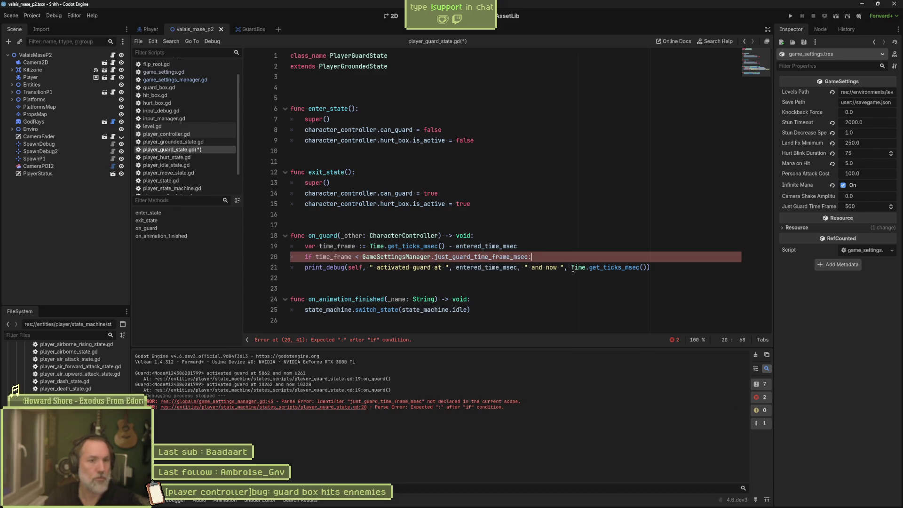
pyautogui.press('Return')
pyautogui.write('print_debug(')
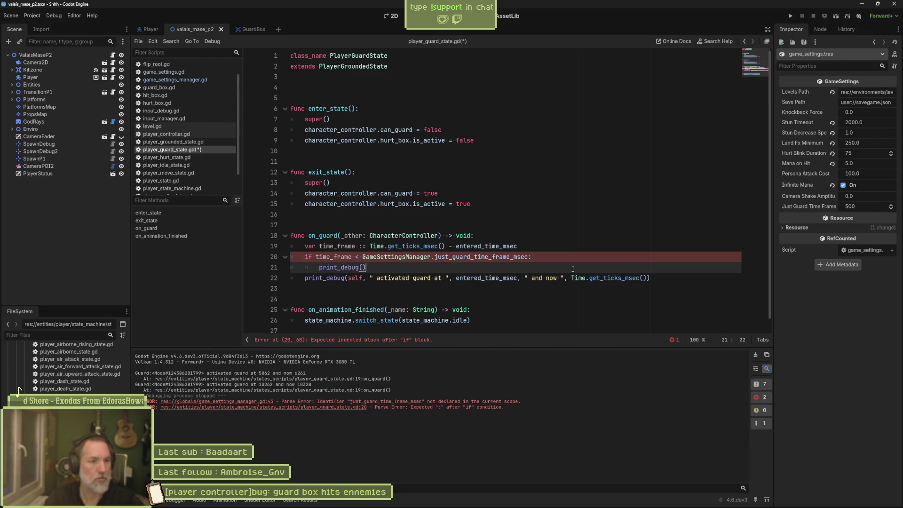
pyautogui.press('Left')
pyautogui.write('self, "')
pyautogui.press('BackSpace')
pyautogui.press('BackSpace')
pyautogui.press('BackSpace')
pyautogui.write('J')
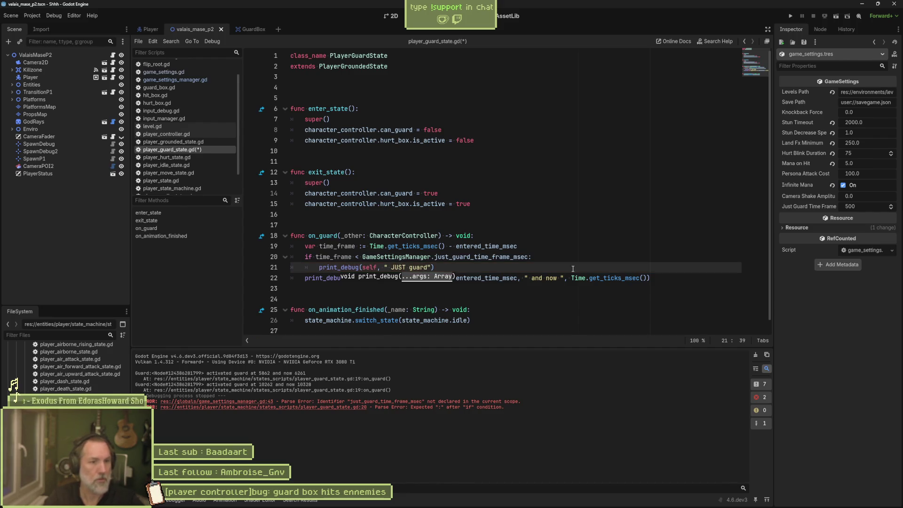
pyautogui.press('Return')
pyautogui.press('BackSpace')
pyautogui.write('else')
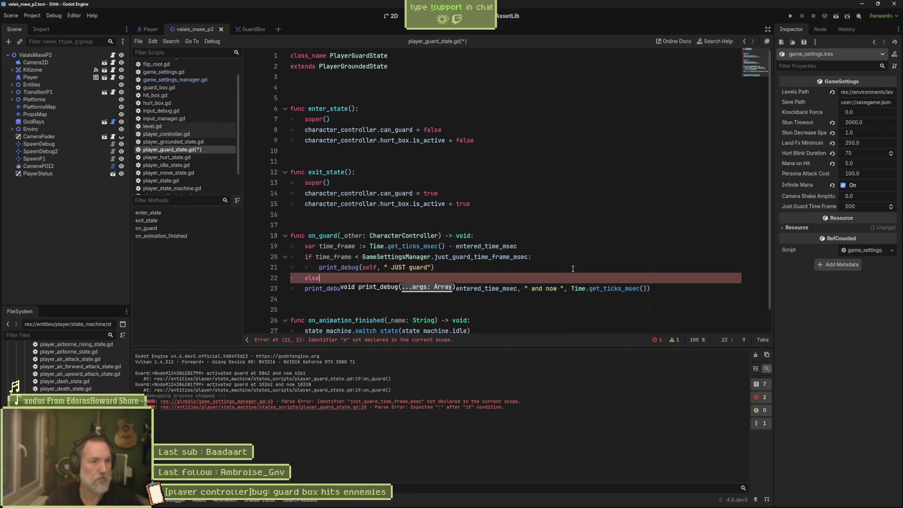
# Step: Make the else print " Guard", delete the old timing print, and save the script
pyautogui.moveTo(573, 268); pyautogui.dragTo(564, 258)
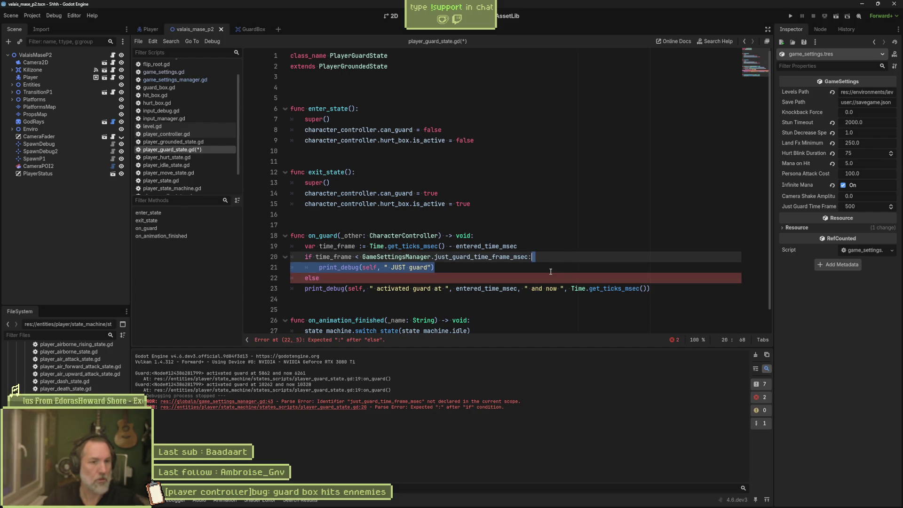
pyautogui.hotkey('ctrl', 'c')
pyautogui.click(561, 277)
pyautogui.hotkey('ctrl', 'v')
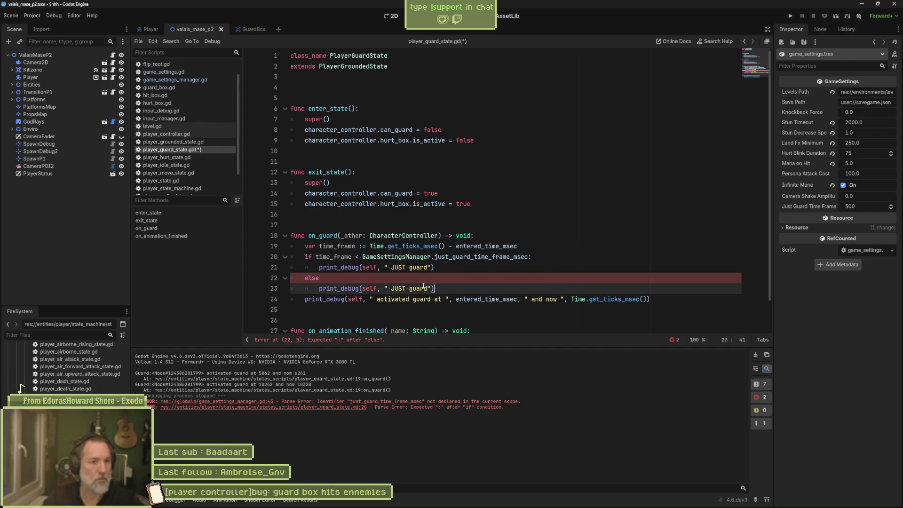
pyautogui.click(392, 281)
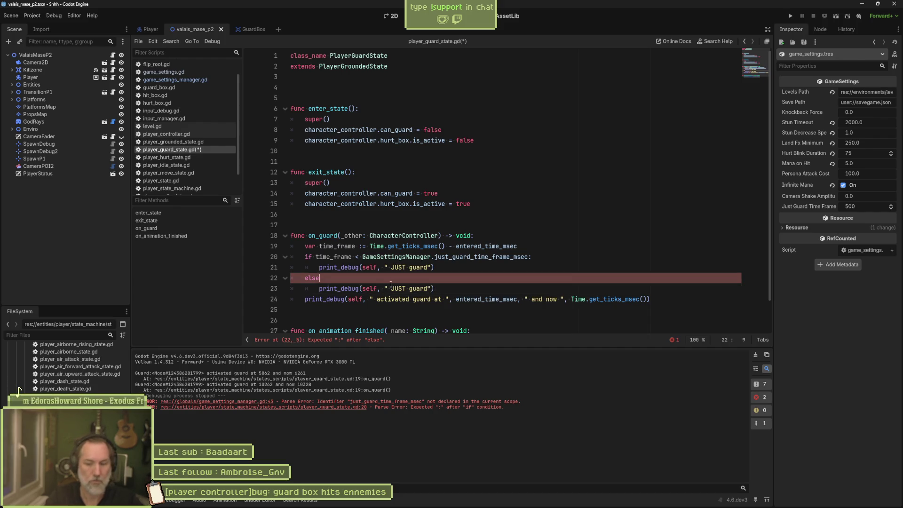
pyautogui.write(':')
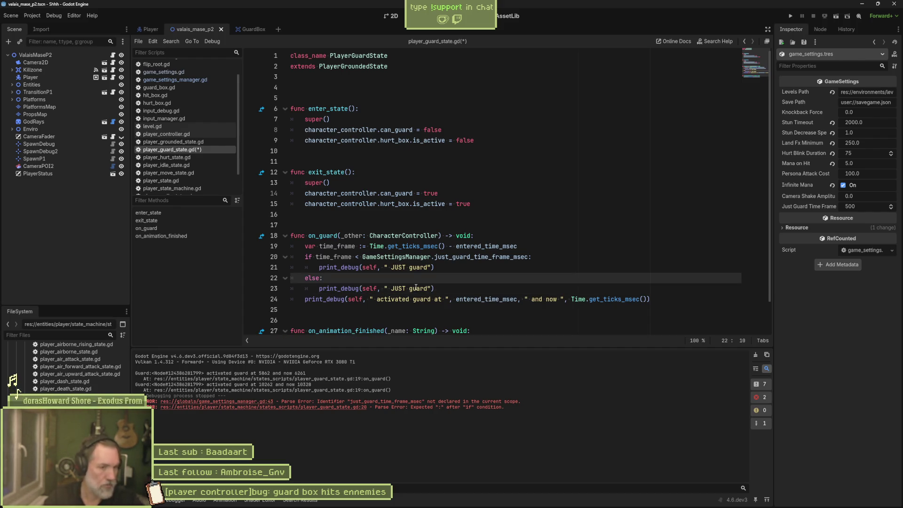
pyautogui.moveTo(413, 289); pyautogui.dragTo(396, 289)
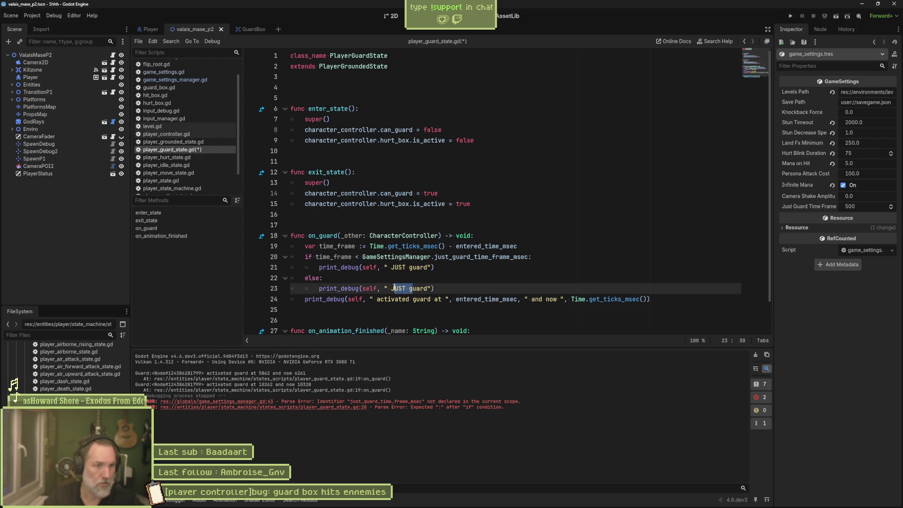
pyautogui.write('G')
pyautogui.press('Delete')
pyautogui.hotkey('ctrl', 'shift', 'k')
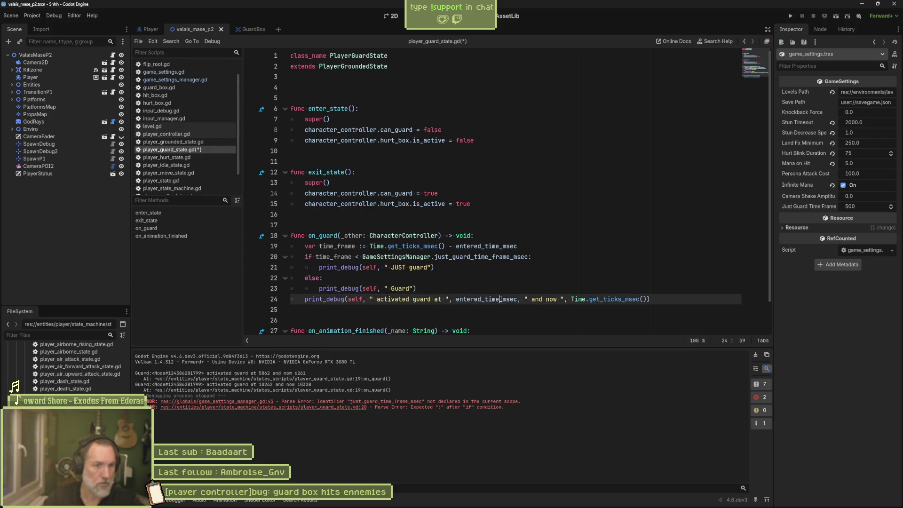
pyautogui.hotkey('ctrl', 's')
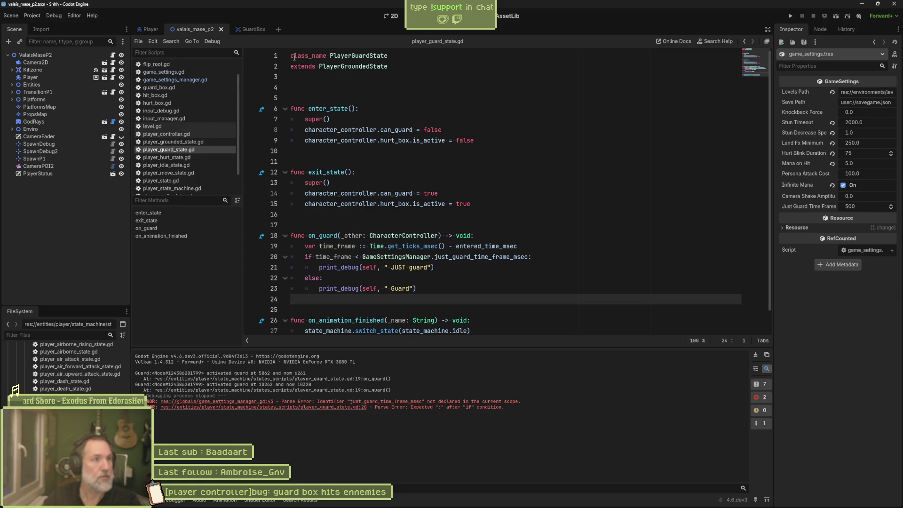
pyautogui.press('F6')
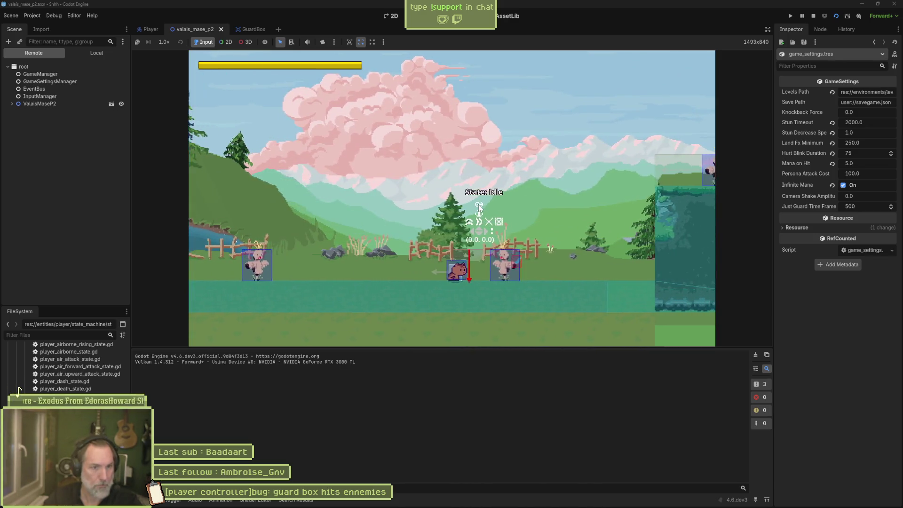
# Step: Test a guard in game, then set Just Guard Time Frame to 200 in the Inspector
pyautogui.press('d')
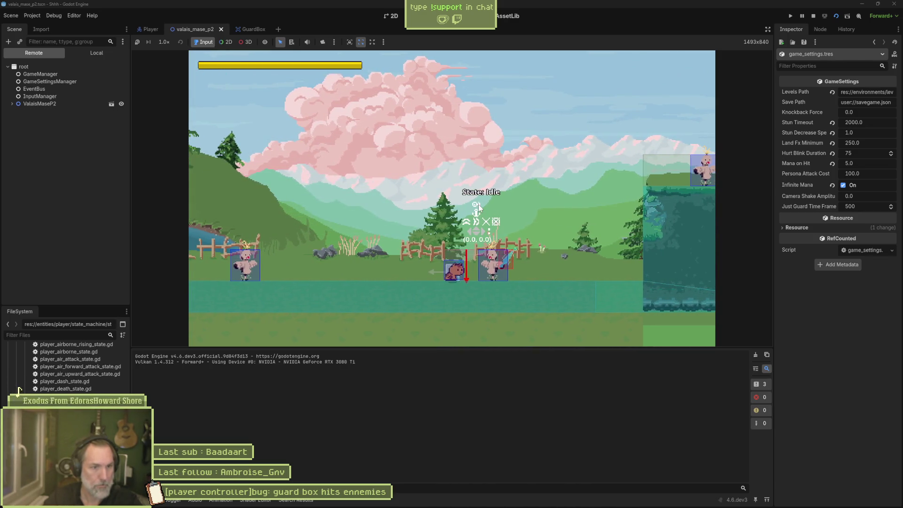
pyautogui.press('s')
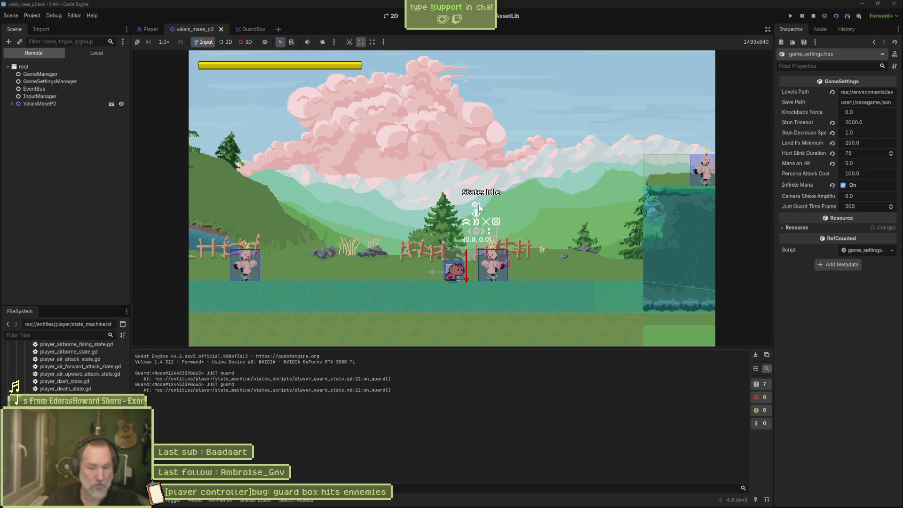
pyautogui.press('F8')
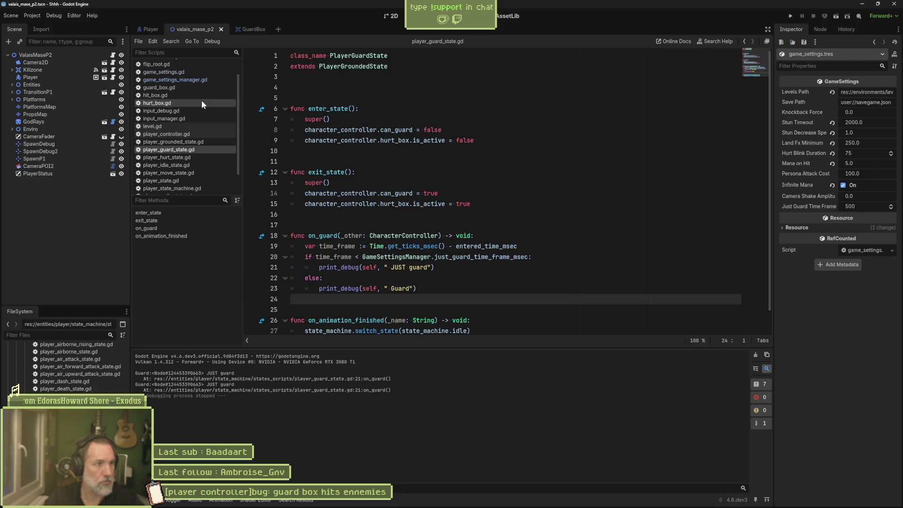
pyautogui.click(861, 206)
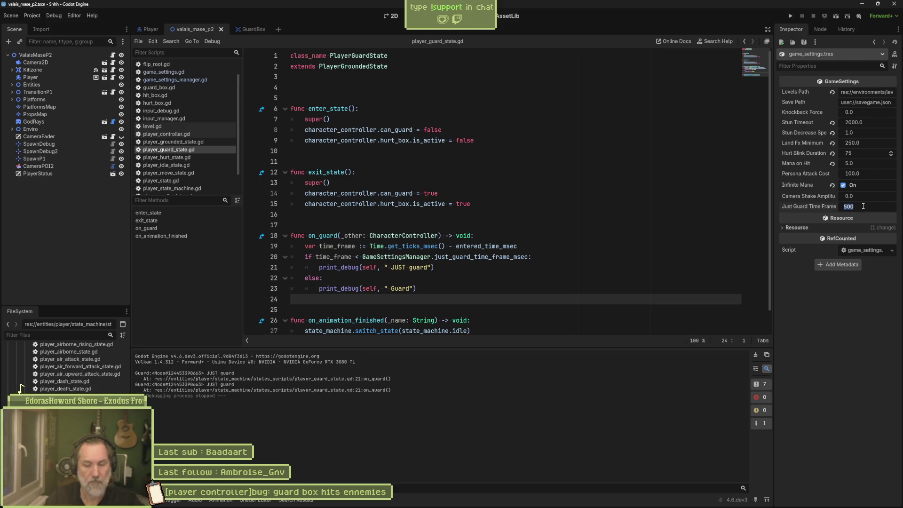
pyautogui.write('0')
pyautogui.press('Return')
# Step: Rerun the game, guard once in time and once late, then stop it
pyautogui.press('F5')
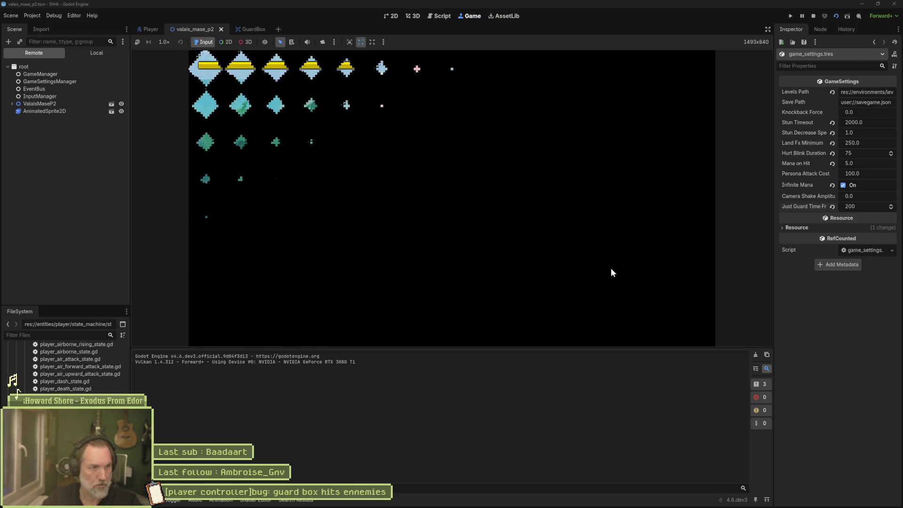
pyautogui.press('shift')
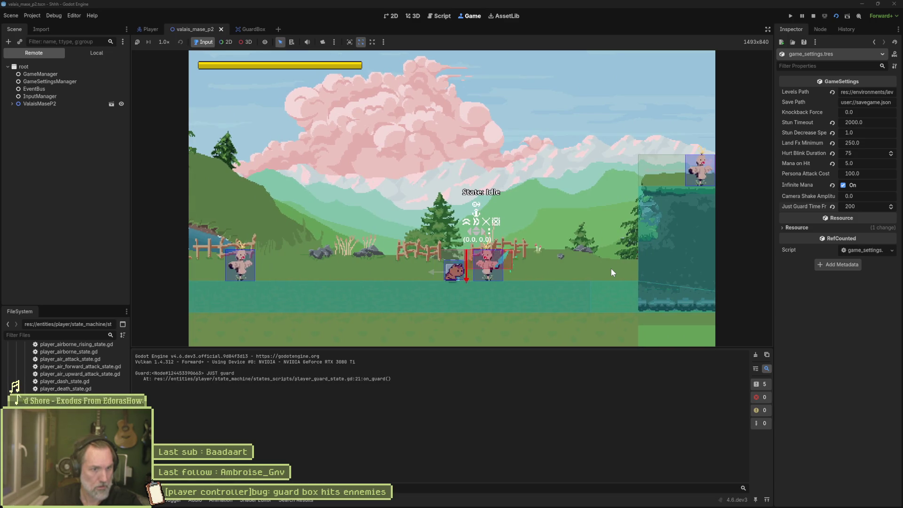
pyautogui.press('shift')
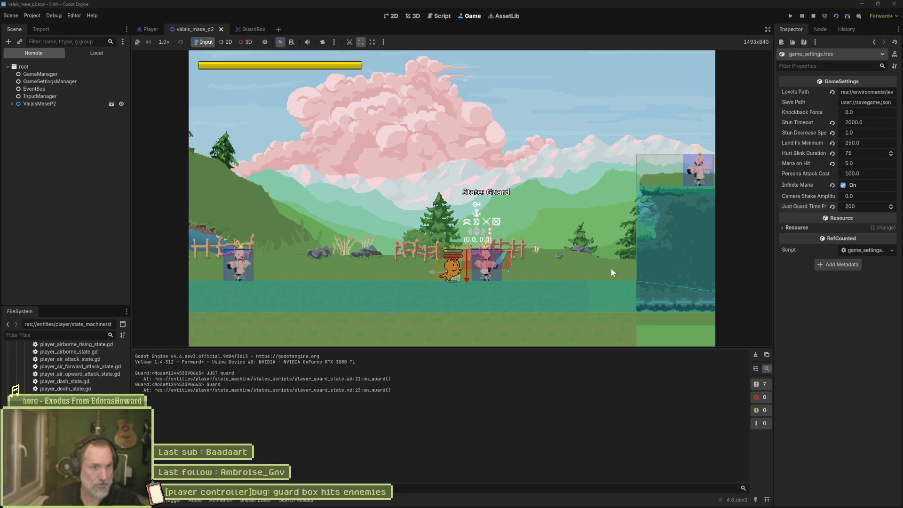
pyautogui.press('F8')
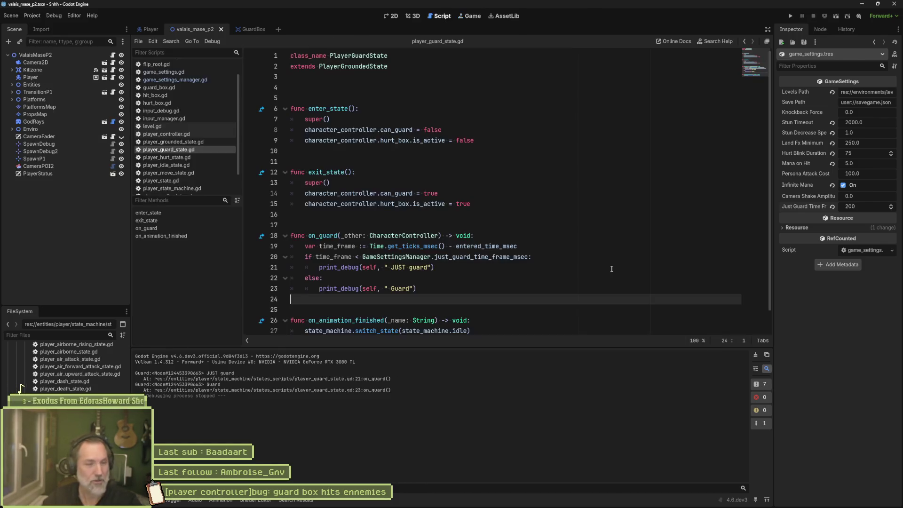
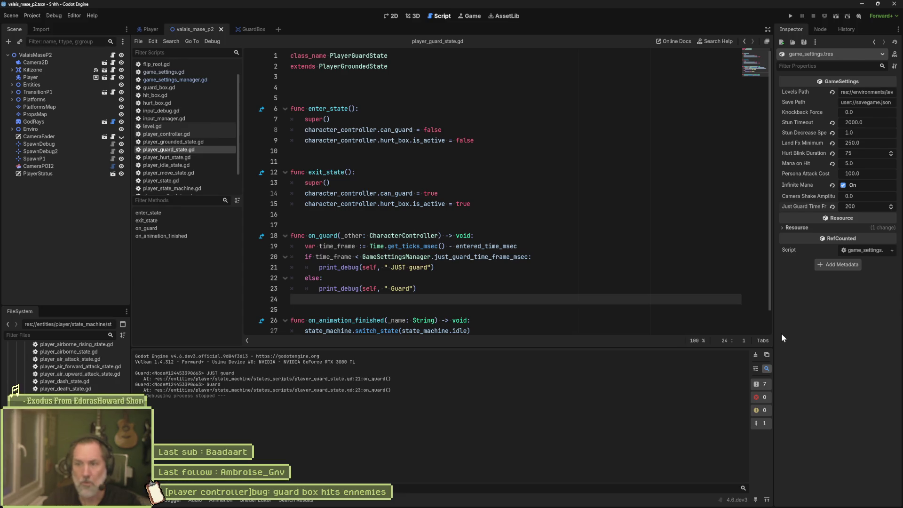
# Step: Set Just Guard Time to 150 in the Inspector
pyautogui.click(470, 266)
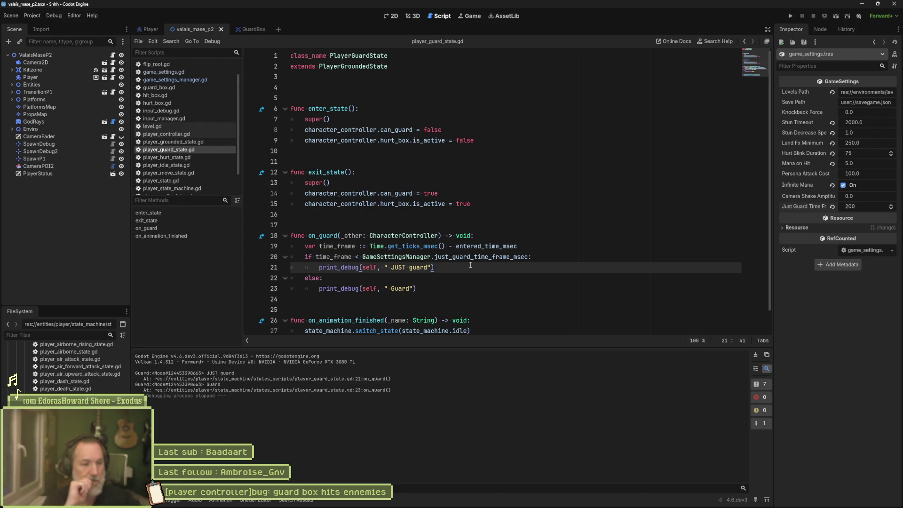
pyautogui.click(883, 207)
pyautogui.write('150')
pyautogui.press('Return')
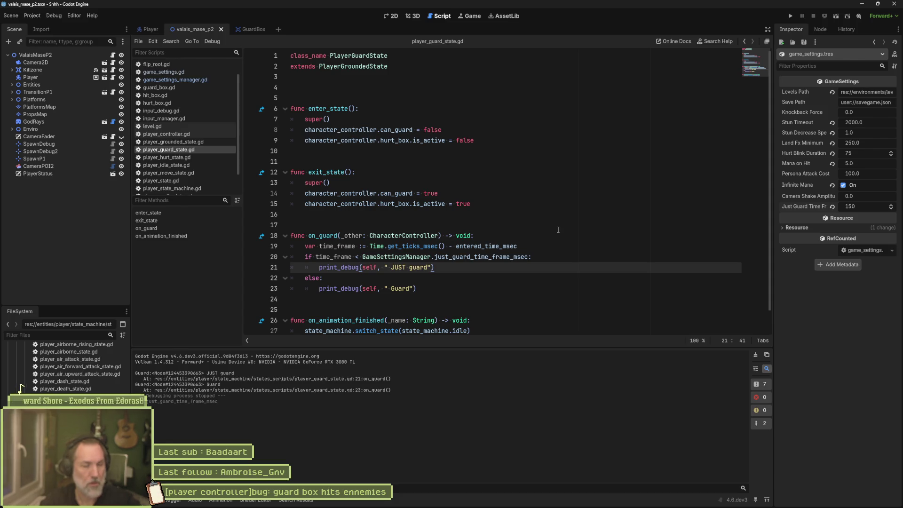
# Step: Add time_frame to the JUST guard and Guard print_debug messages
pyautogui.doubleClick(337, 246)
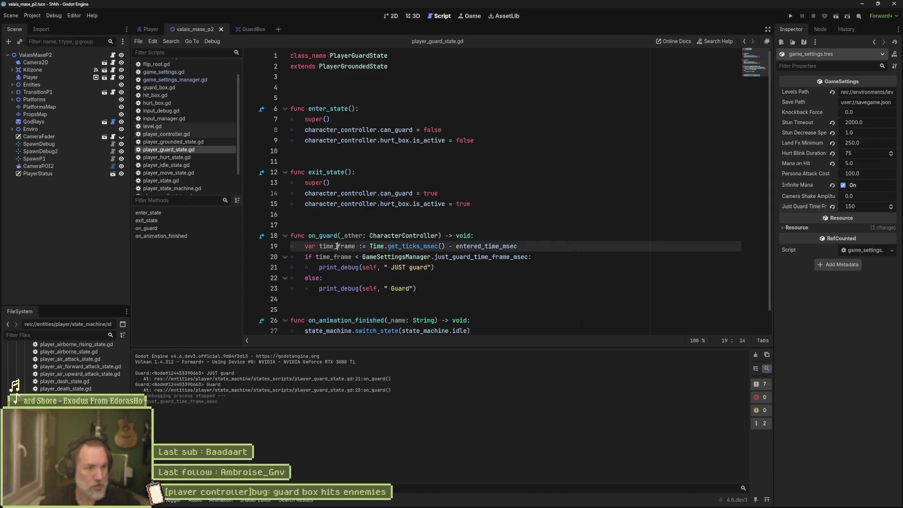
pyautogui.click(428, 267)
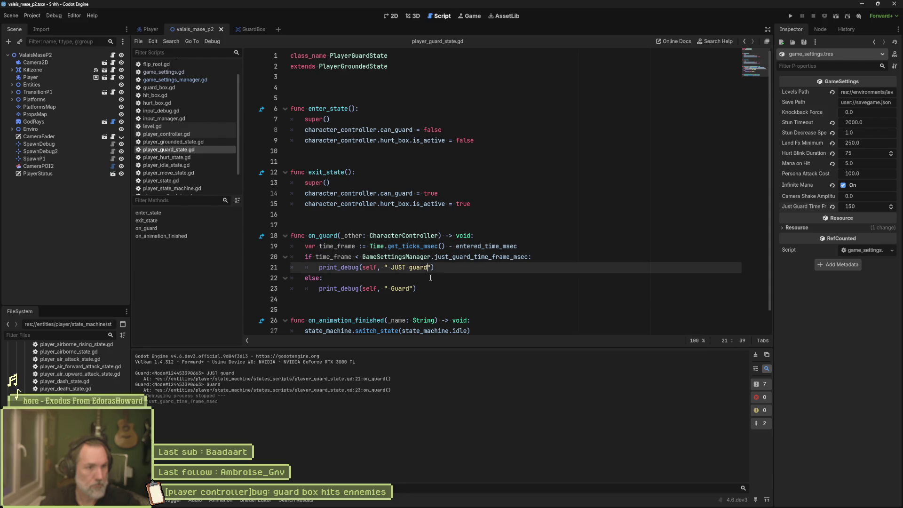
pyautogui.write('(')
pyautogui.write('time_frame')
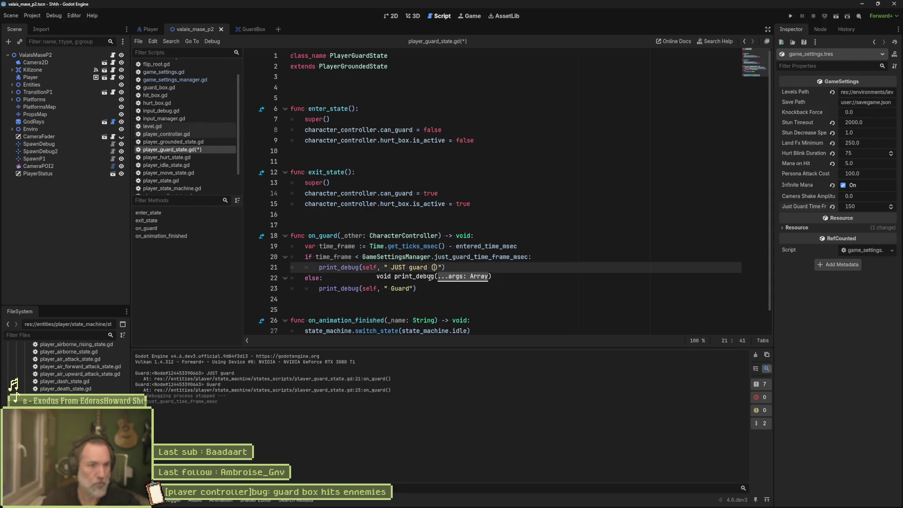
pyautogui.press('Down')
pyautogui.press('Down')
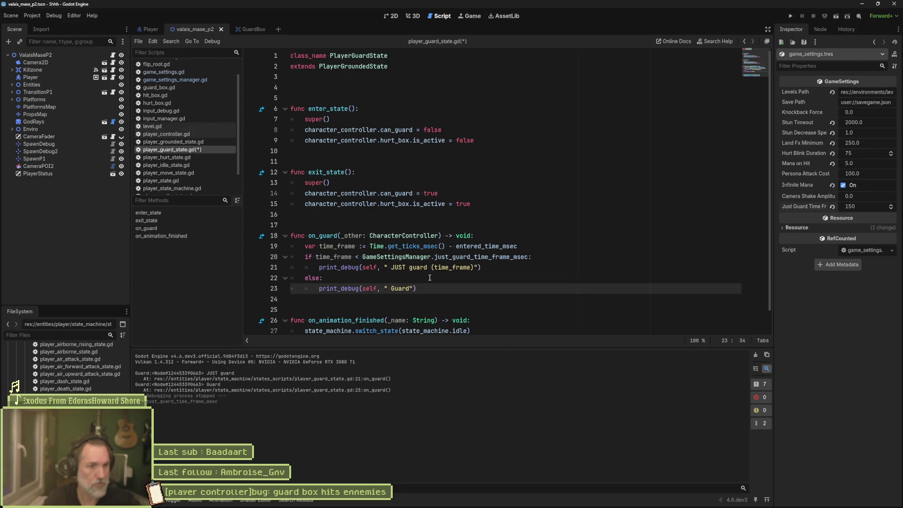
pyautogui.write('*(')
pyautogui.press('BackSpace')
pyautogui.press('BackSpace')
pyautogui.write('(",time_frame,')
pyautogui.press('Delete')
# Step: Fix the JUST guard message's quoting around time_frame, save, and run the scene with F6
pyautogui.press('Up')
pyautogui.press('Up')
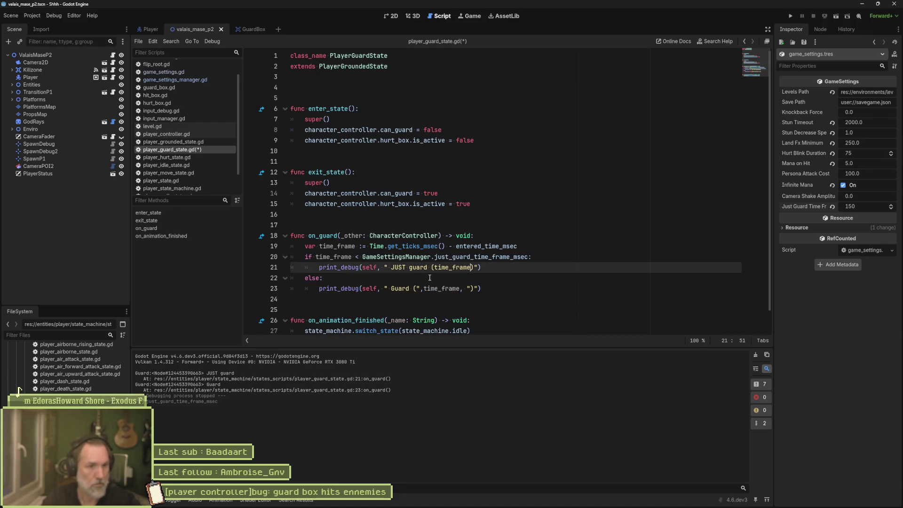
pyautogui.write('"')
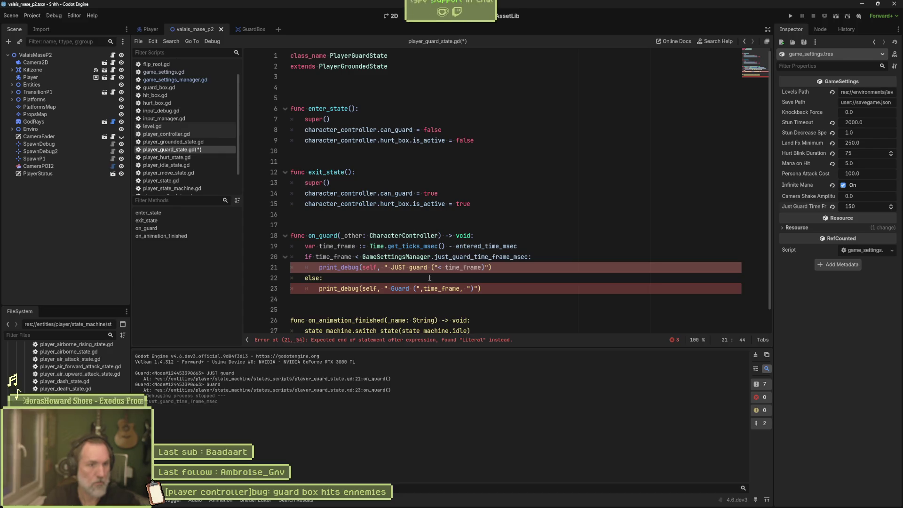
pyautogui.write(',')
pyautogui.hotkey('ctrl', 'Right')
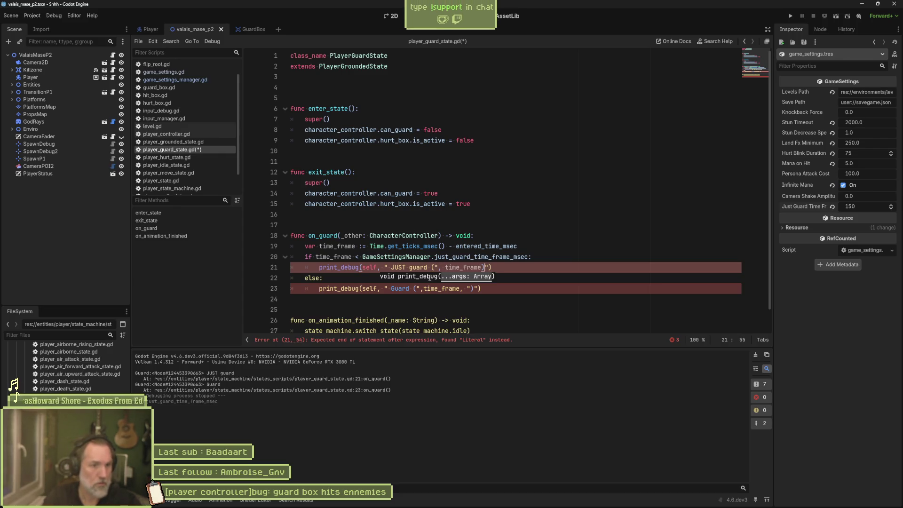
pyautogui.press('Left')
pyautogui.press('Left')
pyautogui.press('BackSpace')
pyautogui.write(', ")')
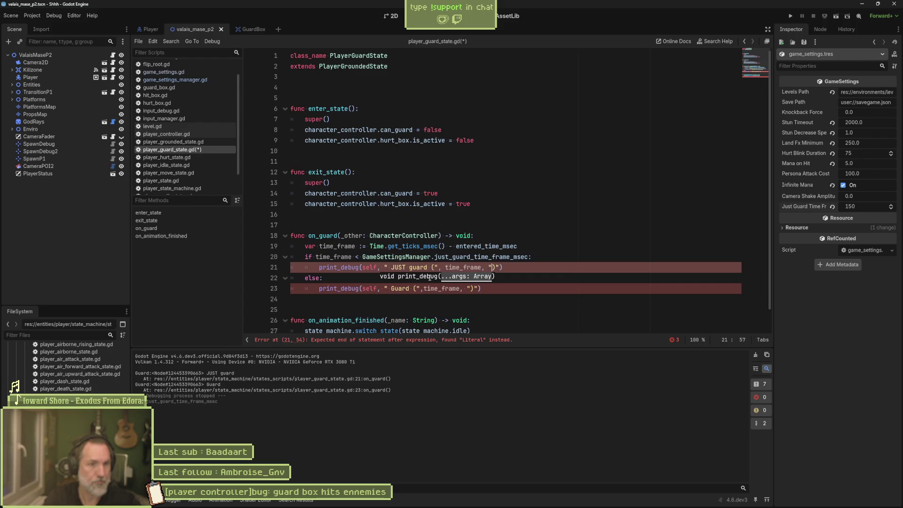
pyautogui.hotkey('ctrl', 's')
pyautogui.press('F6')
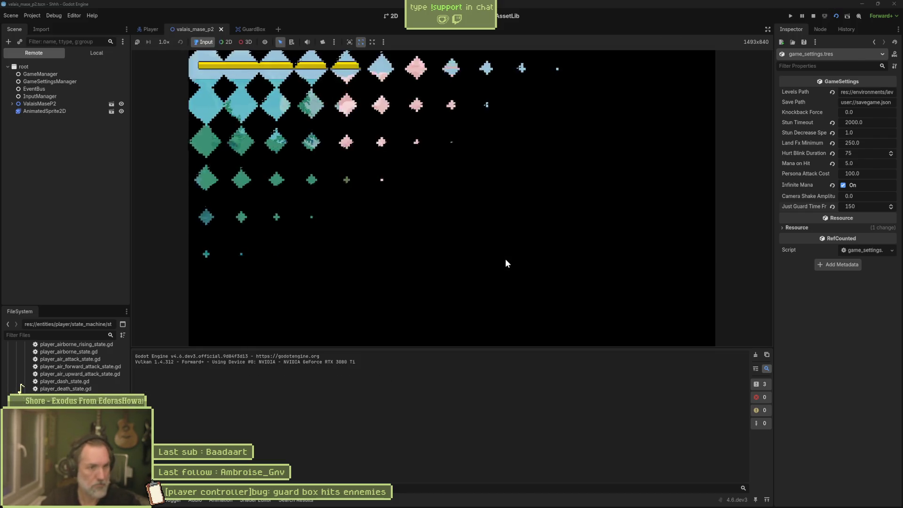
# Step: Guard with K several times and walk left to log timings, then stop the game with F8
pyautogui.press('k')
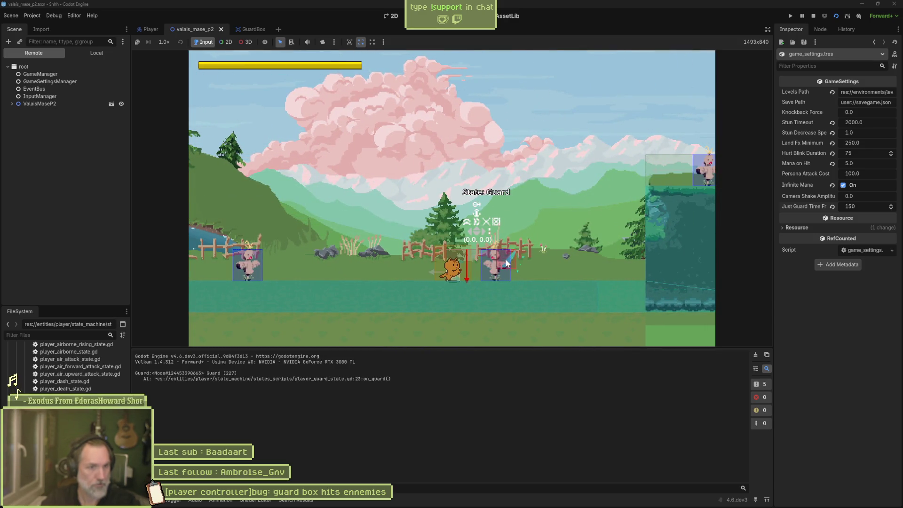
pyautogui.press('k')
pyautogui.press('k')
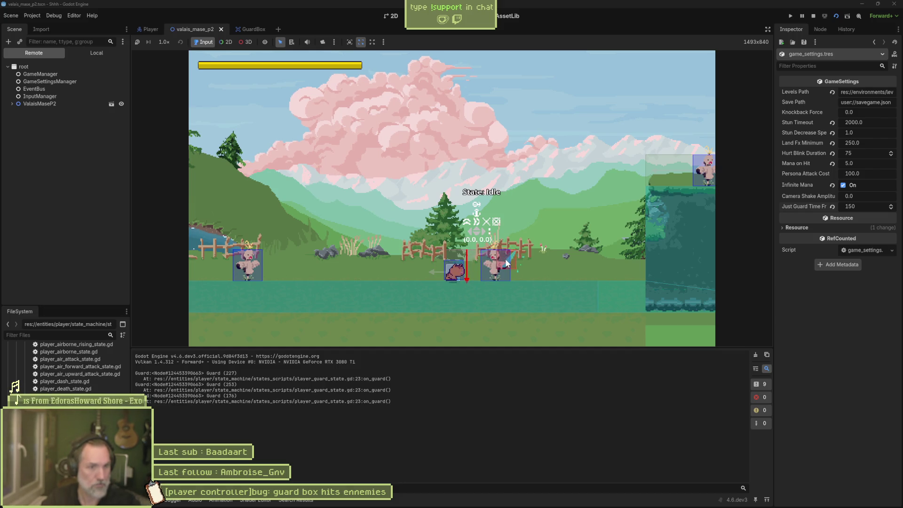
pyautogui.press('k')
pyautogui.press('a')
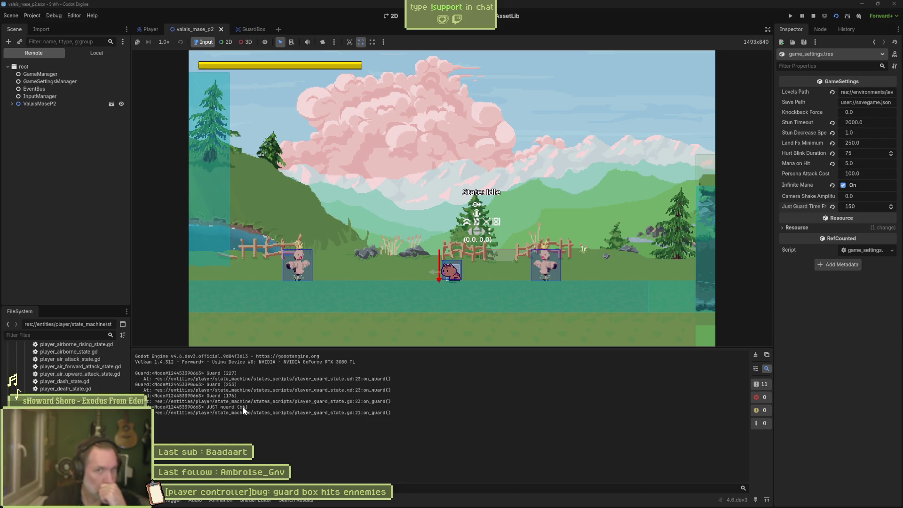
pyautogui.press('F8')
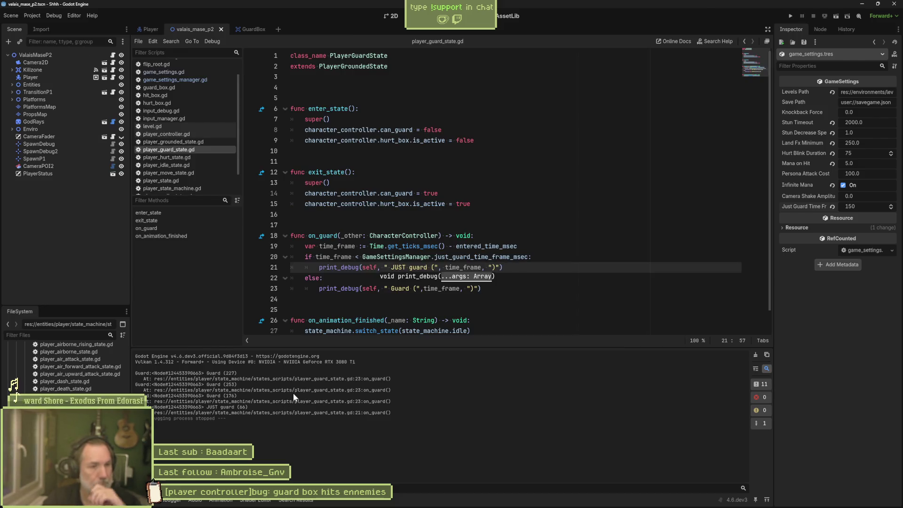
# Step: Place the caret in the Guard print line and bring the Asana board forward
pyautogui.click(370, 288)
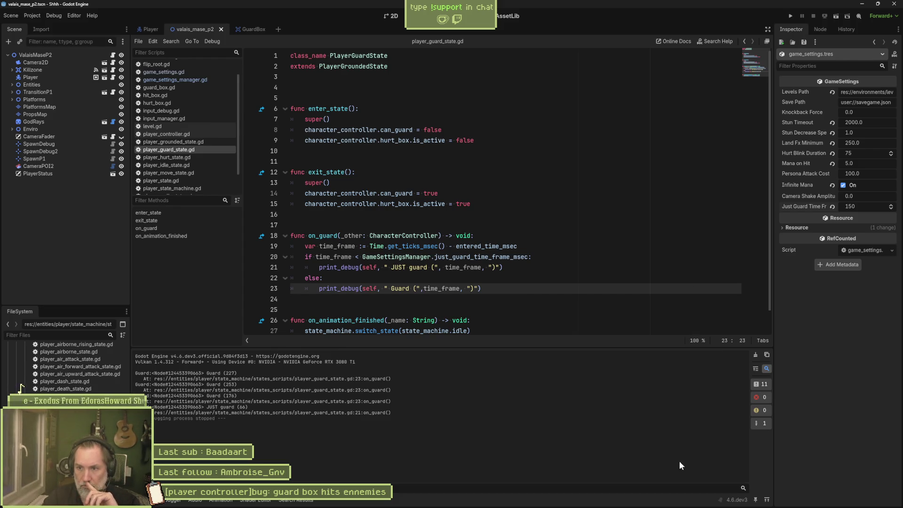
pyautogui.moveTo(524, 506)
pyautogui.click(467, 500)
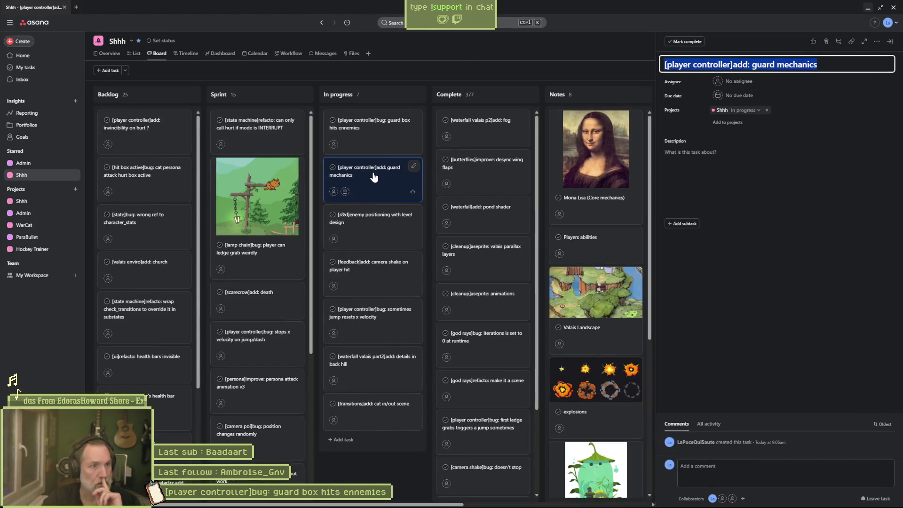
# Step: Move the guard mechanics card to the top of In progress and open the guard box task
pyautogui.hotkey('ctrl', 'shift', 'Up')
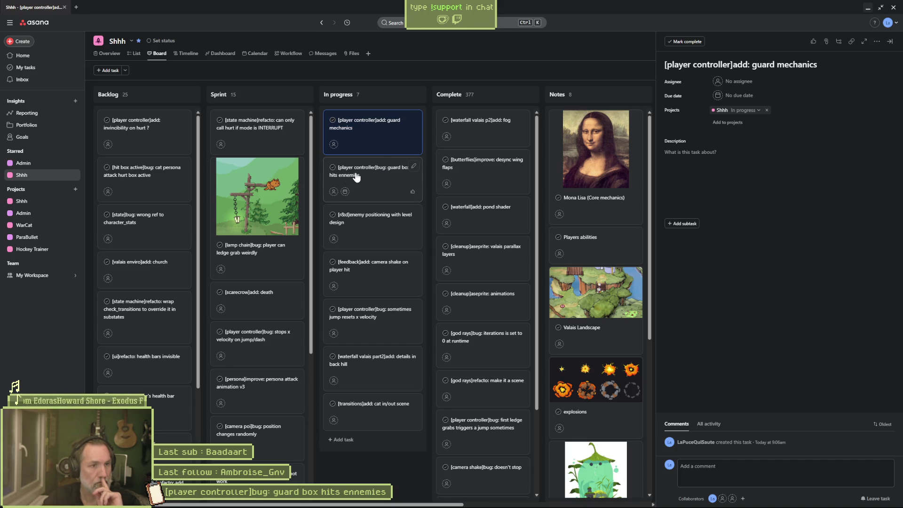
pyautogui.moveTo(483, 500)
pyautogui.click(371, 177)
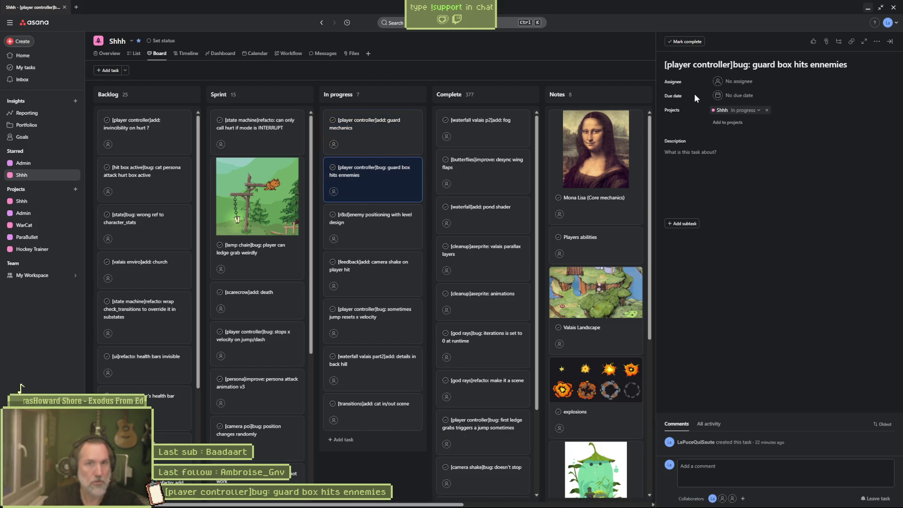
# Step: Select the guard box task's title, then switch through Godot to Fork
pyautogui.tripleClick(736, 63)
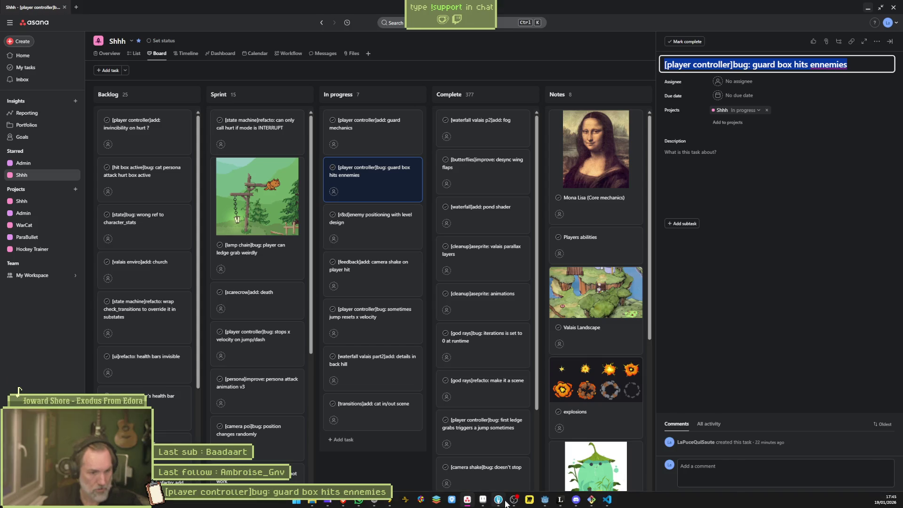
pyautogui.click(545, 503)
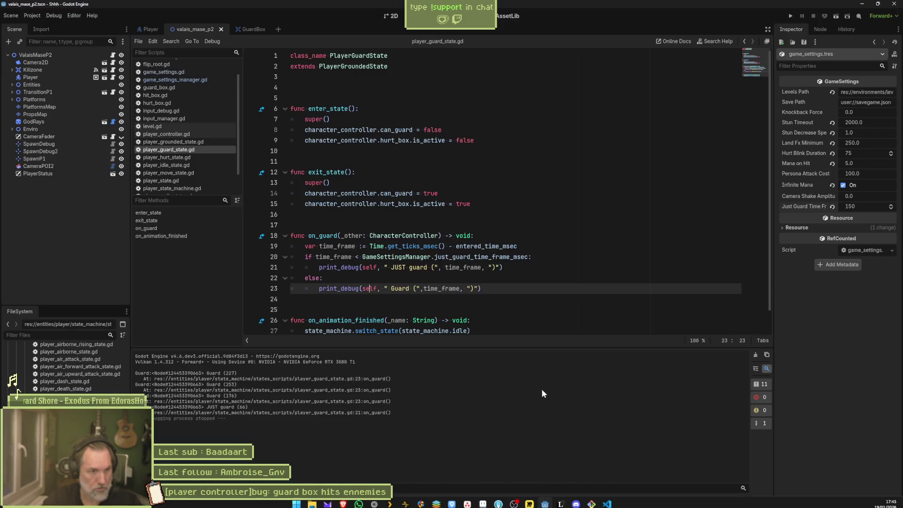
pyautogui.click(498, 503)
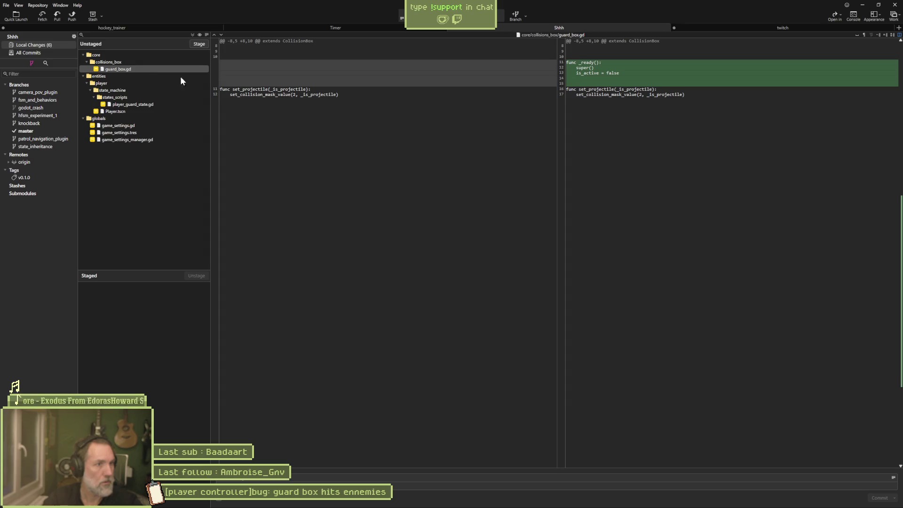
# Step: Review the unstaged Player.tscn and player_guard_state.gd diffs
pyautogui.moveTo(357, 98)
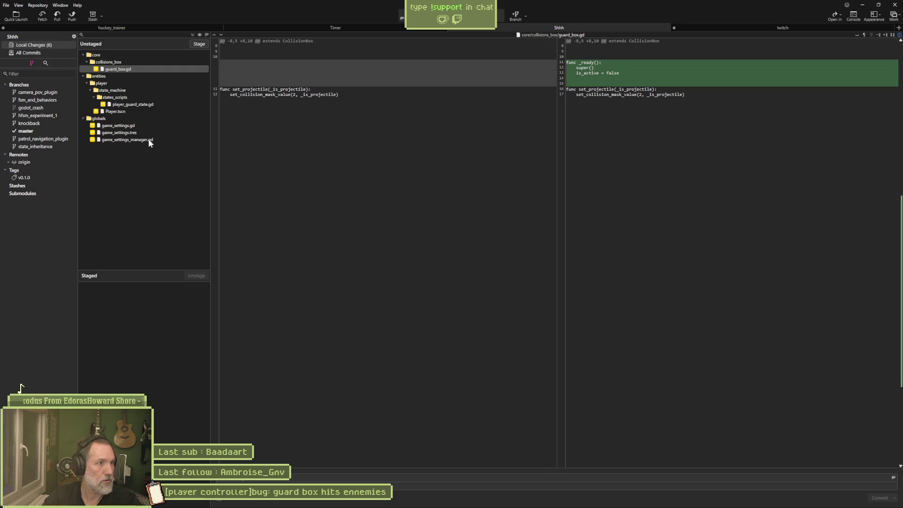
pyautogui.click(134, 112)
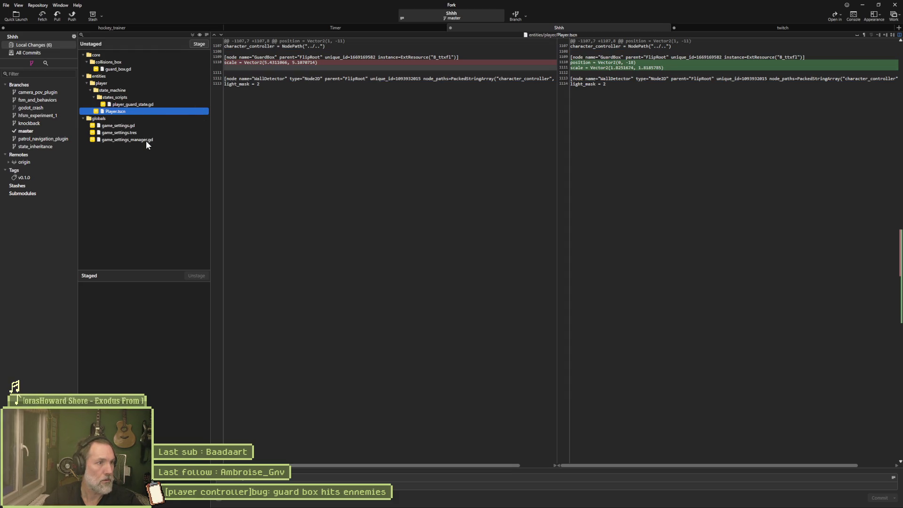
pyautogui.click(140, 105)
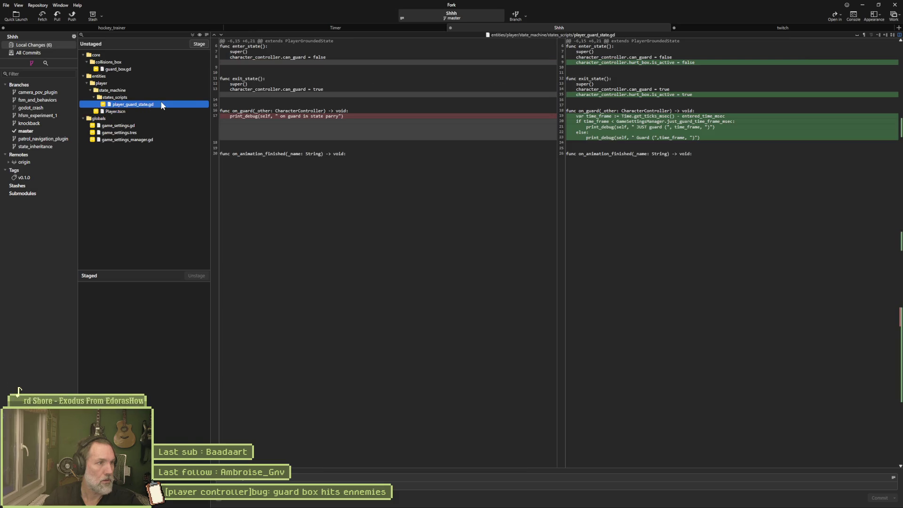
# Step: Inspect GuardBox.tscn in master's guard mechanics commit, return to Local Changes, and minimize Fork
pyautogui.click(45, 130)
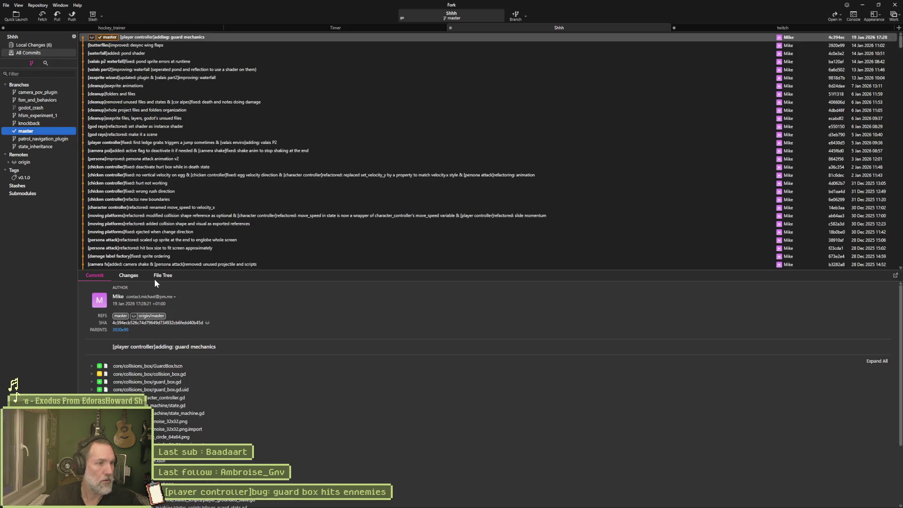
pyautogui.click(141, 277)
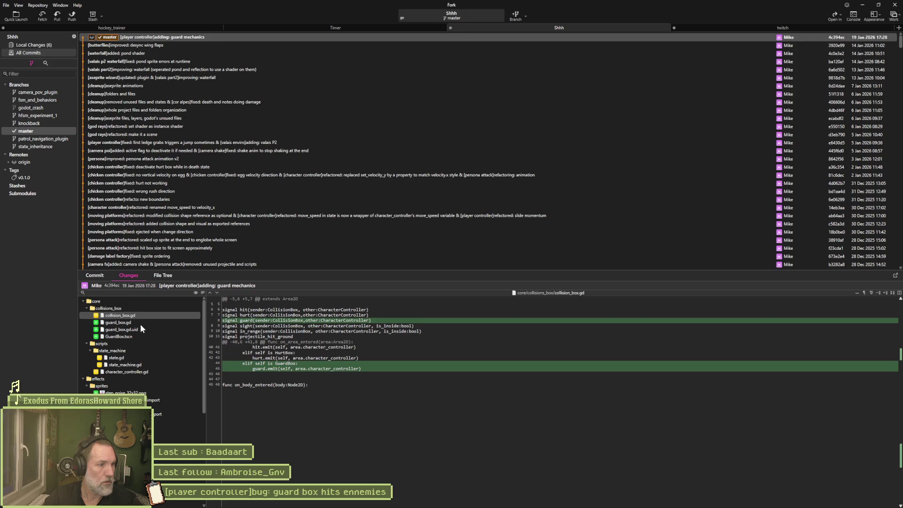
pyautogui.click(139, 336)
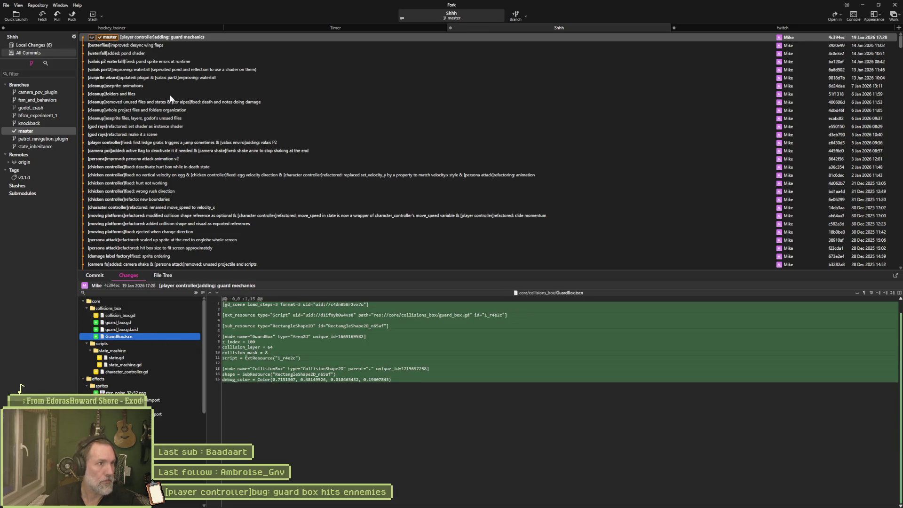
pyautogui.click(44, 44)
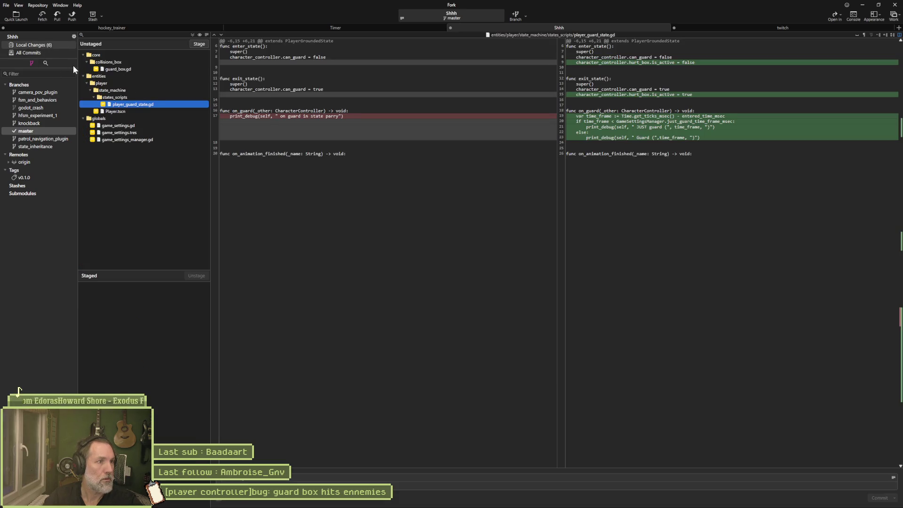
pyautogui.click(863, 5)
# Step: Drag 'guard box hits ennemies' into Complete, open the guard mechanics task, and minimize the browser
pyautogui.click(467, 504)
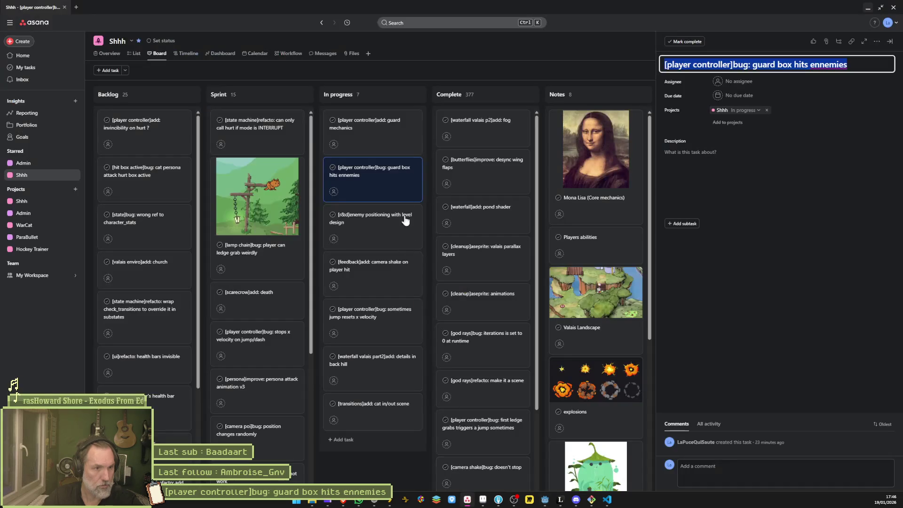
pyautogui.moveTo(391, 169); pyautogui.dragTo(473, 123)
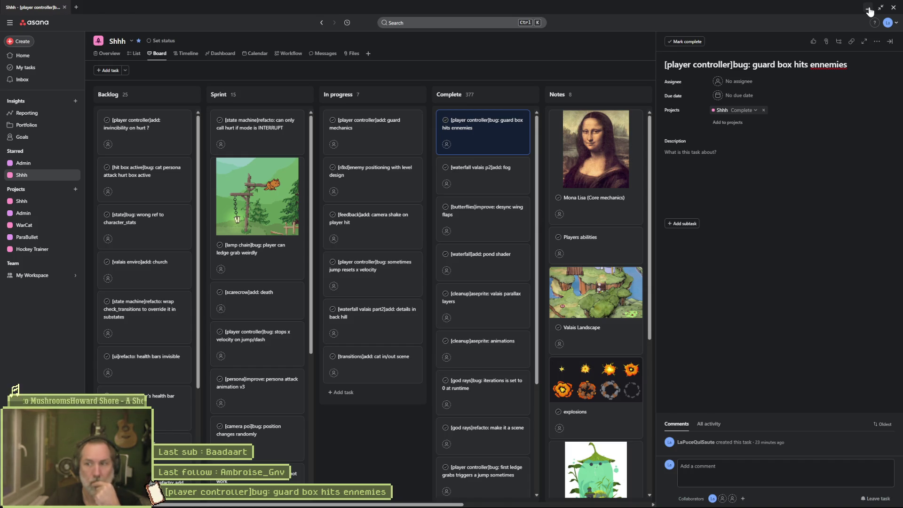
pyautogui.click(397, 126)
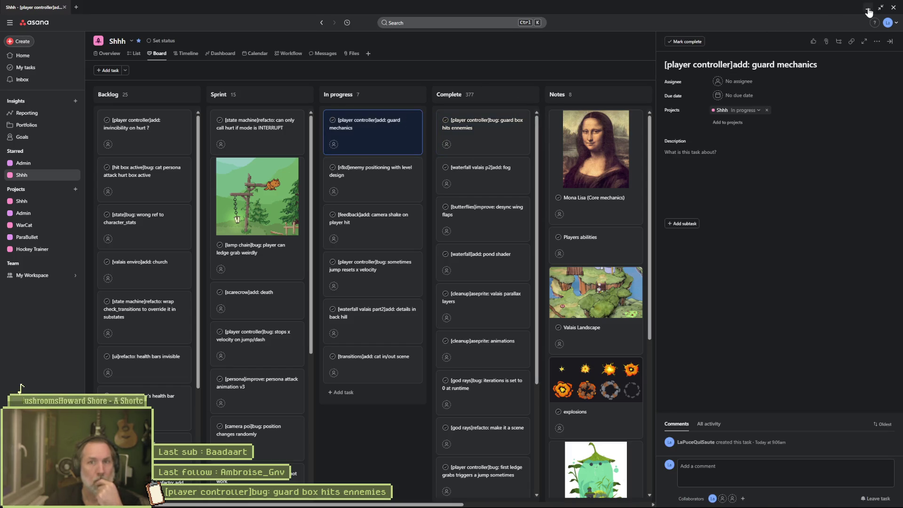
pyautogui.click(869, 11)
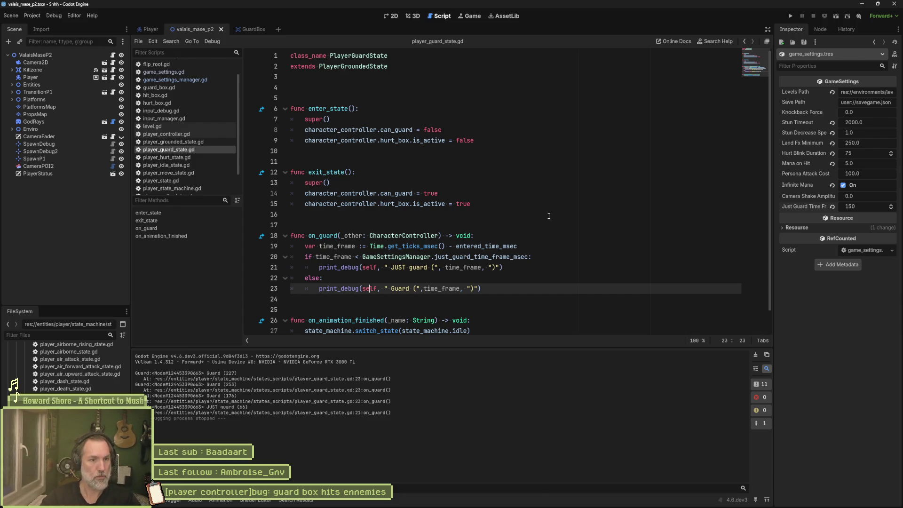
# Step: Insert a blank line after the time_frame assignment on line 19 of on_guard
pyautogui.click(515, 235)
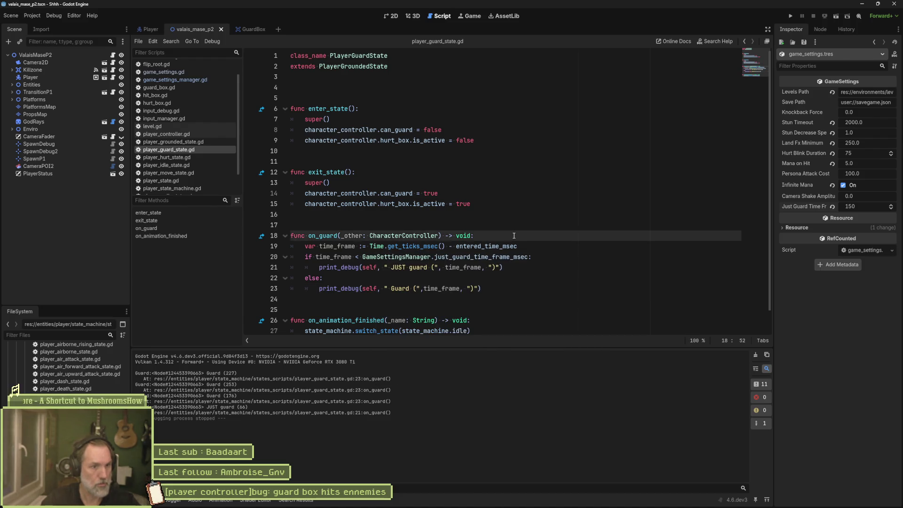
pyautogui.click(538, 247)
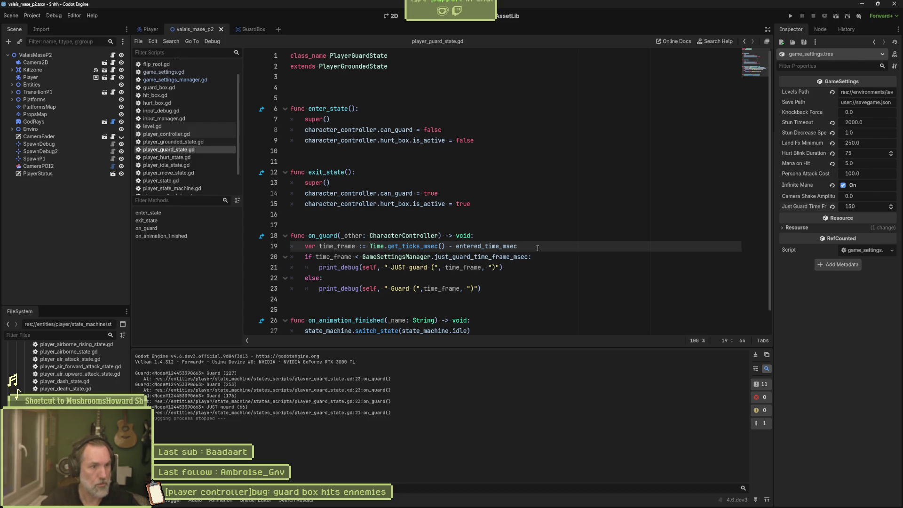
pyautogui.press('Return')
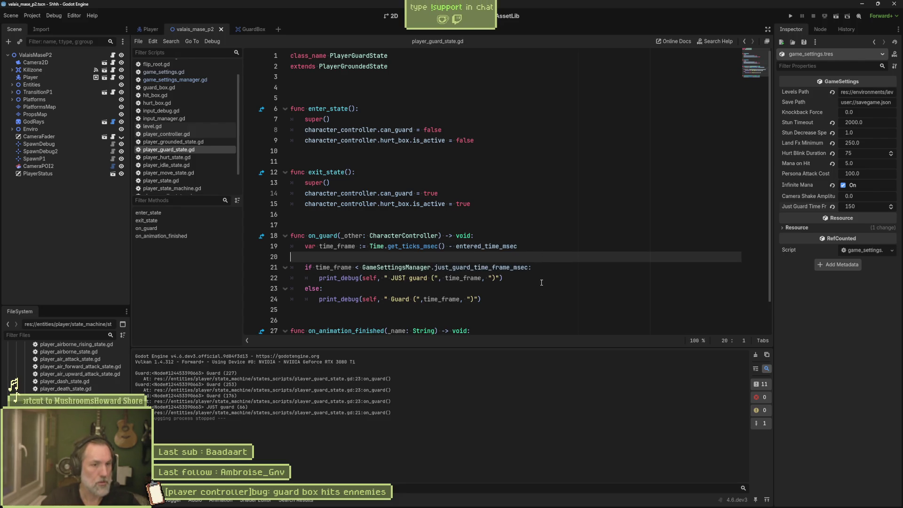
pyautogui.click(542, 282)
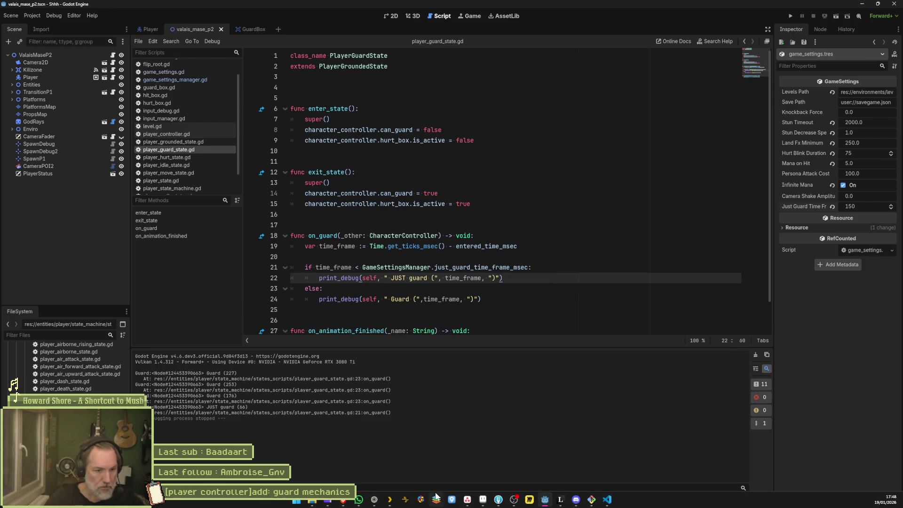
# Step: Add a '[player controller]add: punish when NOT just guard' task at the top of In progress
pyautogui.hotkey('alt', 'Tab')
pyautogui.click(372, 401)
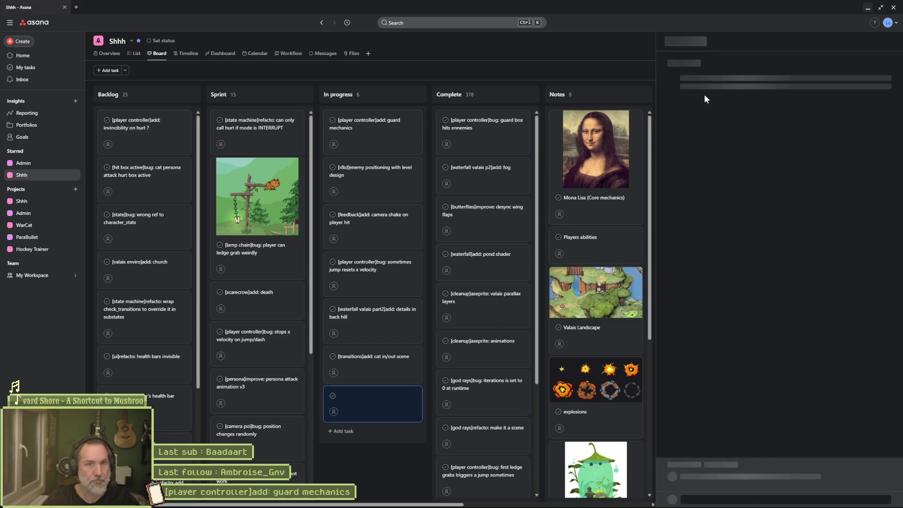
pyautogui.write('[play')
pyautogui.write('er controller]add: ')
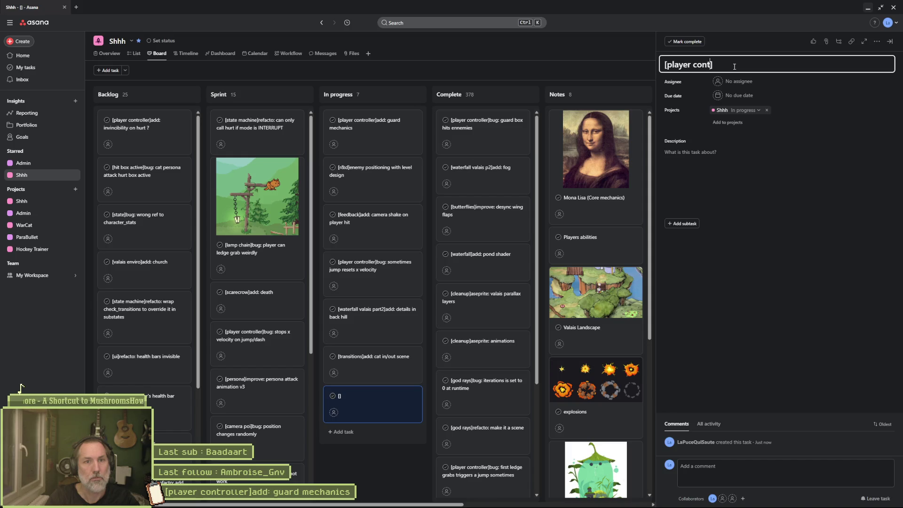
pyautogui.write('punish when NOT')
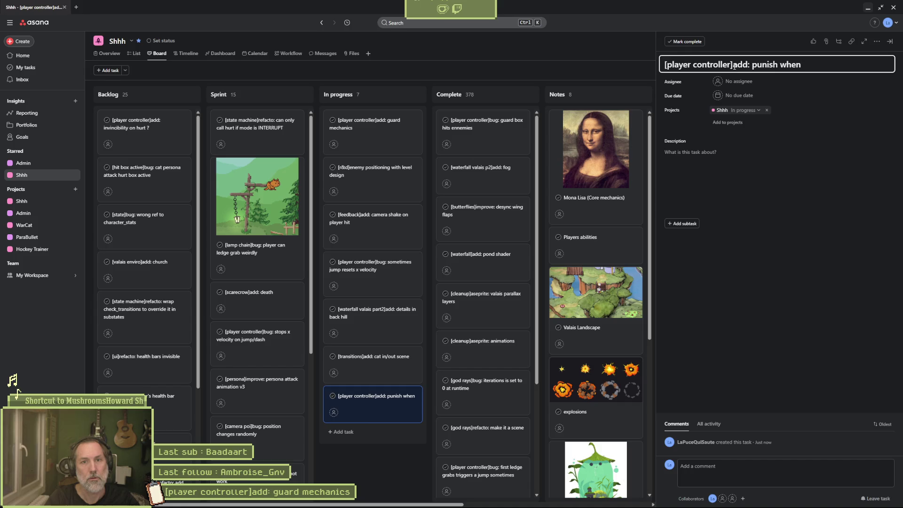
pyautogui.write(' just guard')
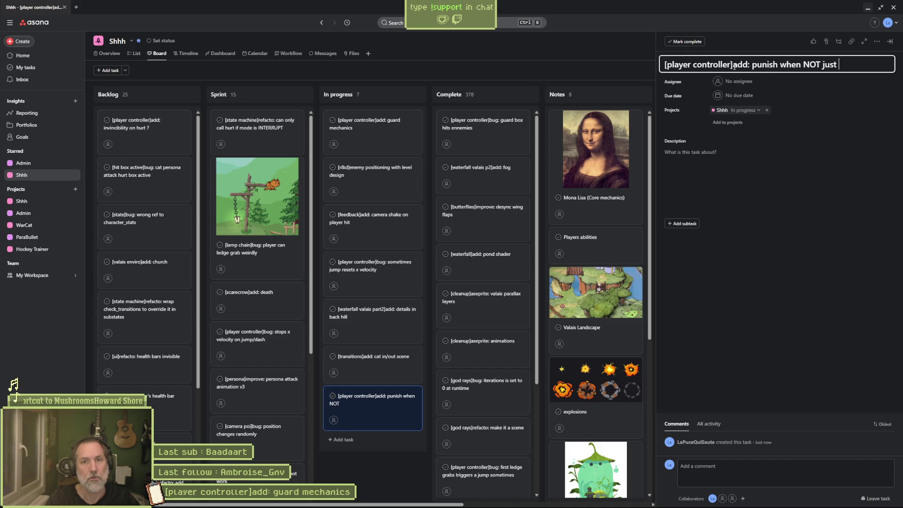
pyautogui.moveTo(377, 404); pyautogui.dragTo(374, 127)
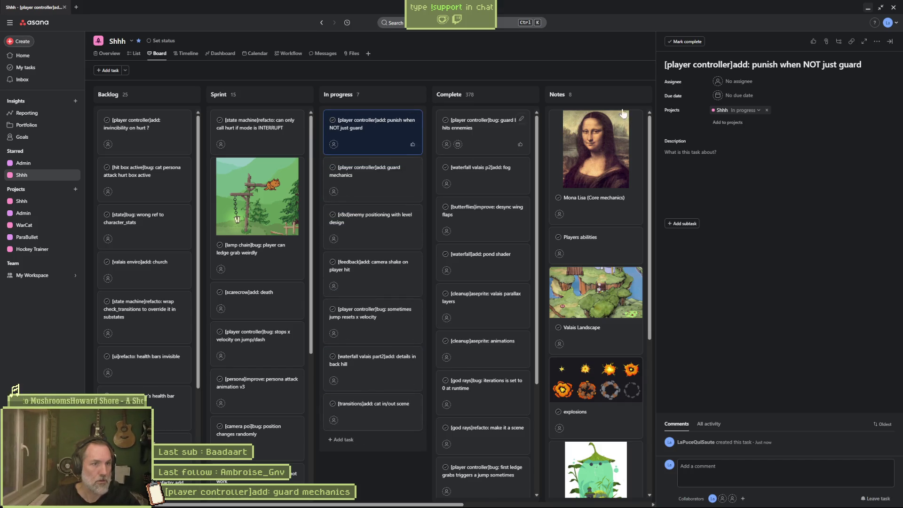
pyautogui.press('Tab')
# Step: Create a copy titled 'award when just guard', then open the punish task and minimize Asana
pyautogui.click(360, 446)
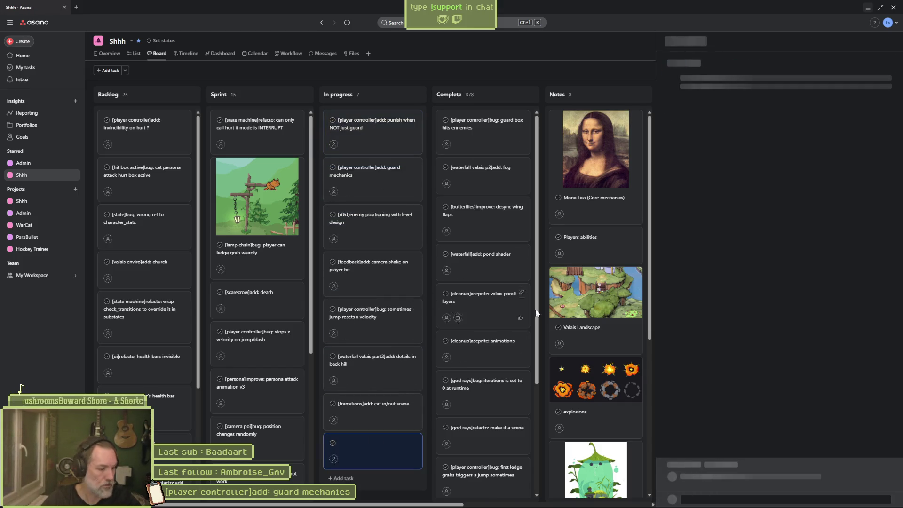
pyautogui.write('[player controller]add: punish when NOT just guard')
pyautogui.doubleClick(768, 65)
pyautogui.write('award')
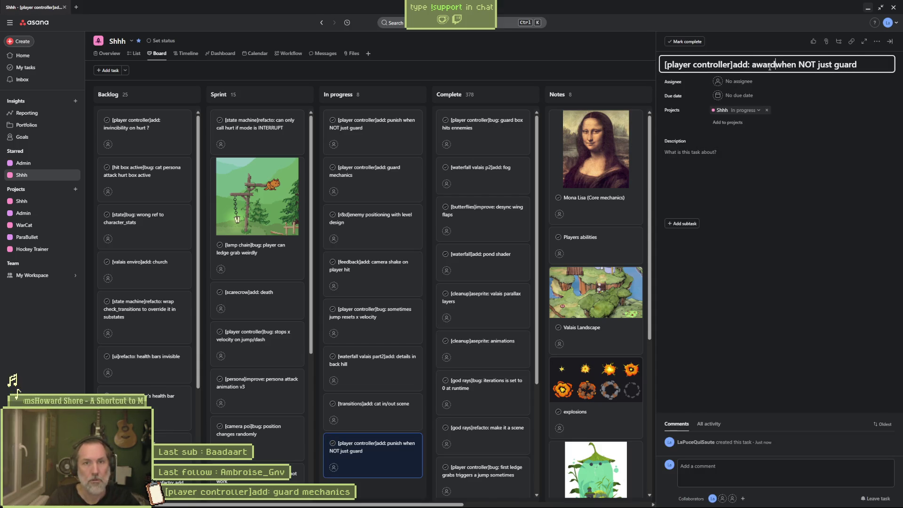
pyautogui.hotkey('ctrl', 'Right')
pyautogui.hotkey('ctrl', 'Delete')
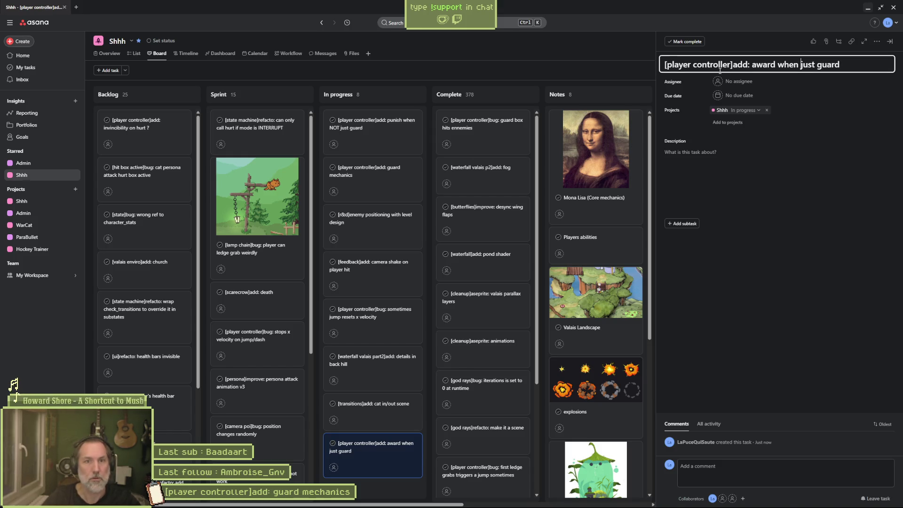
pyautogui.click(727, 270)
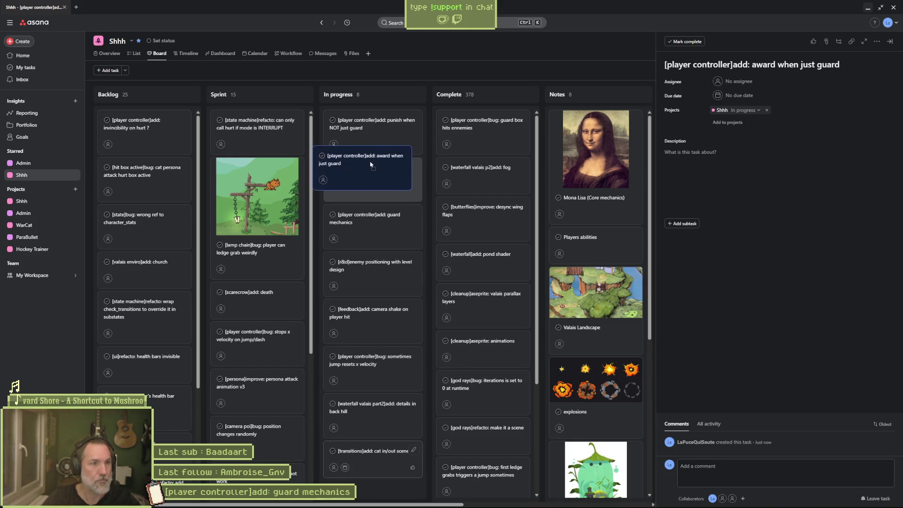
pyautogui.click(372, 137)
pyautogui.click(868, 8)
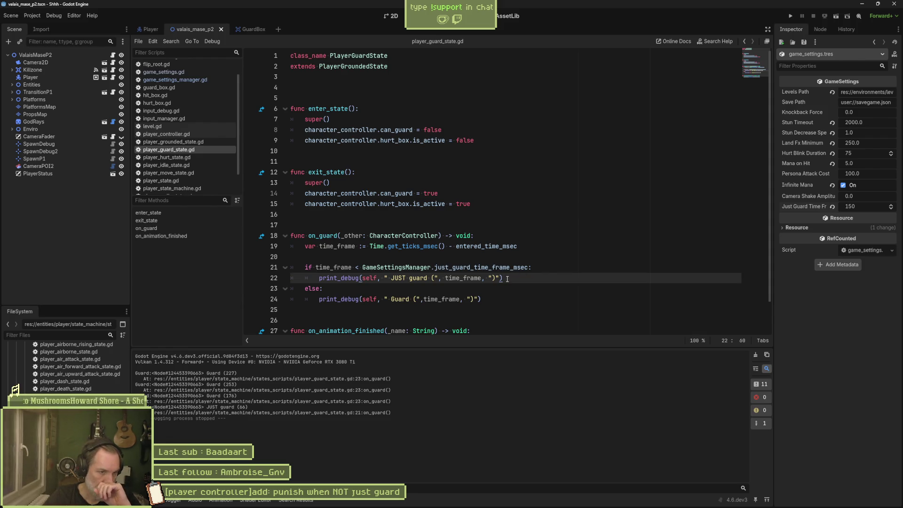
# Step: Add a new line after line 24 and prefix its Guard message with 'BAD'
pyautogui.click(487, 304)
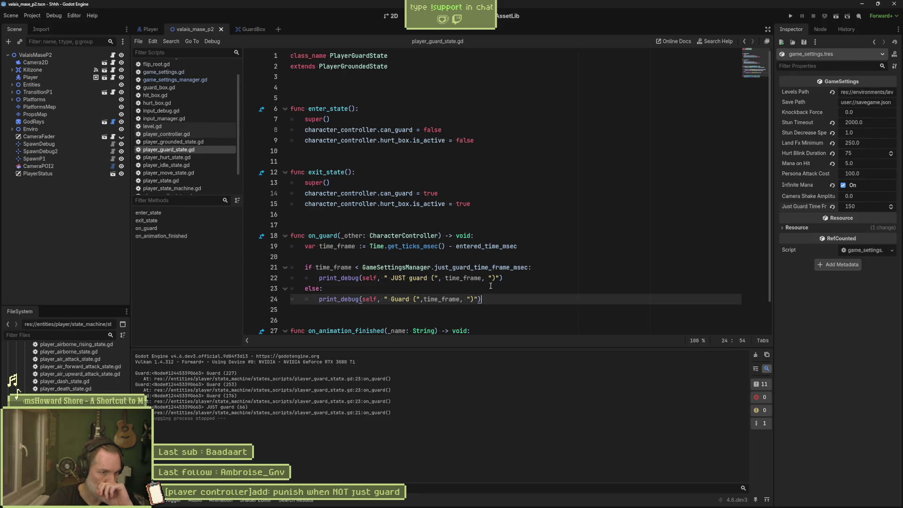
pyautogui.press('Up')
pyautogui.press('Up')
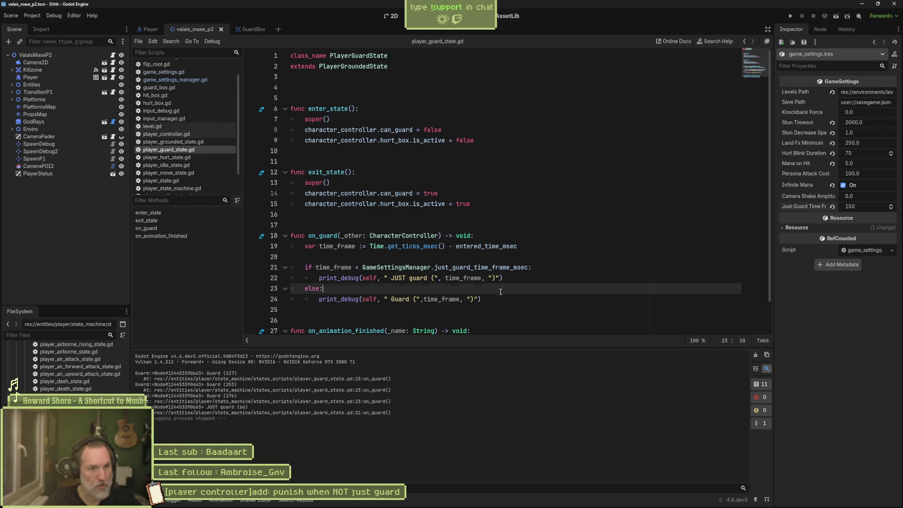
pyautogui.press('Down')
pyautogui.press('Down')
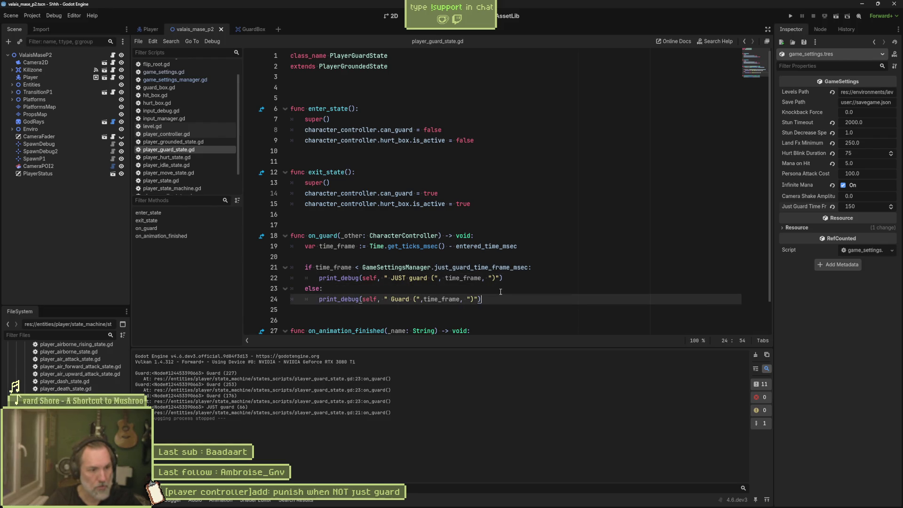
pyautogui.press('Return')
pyautogui.press('BackSpace')
pyautogui.press('BackSpace')
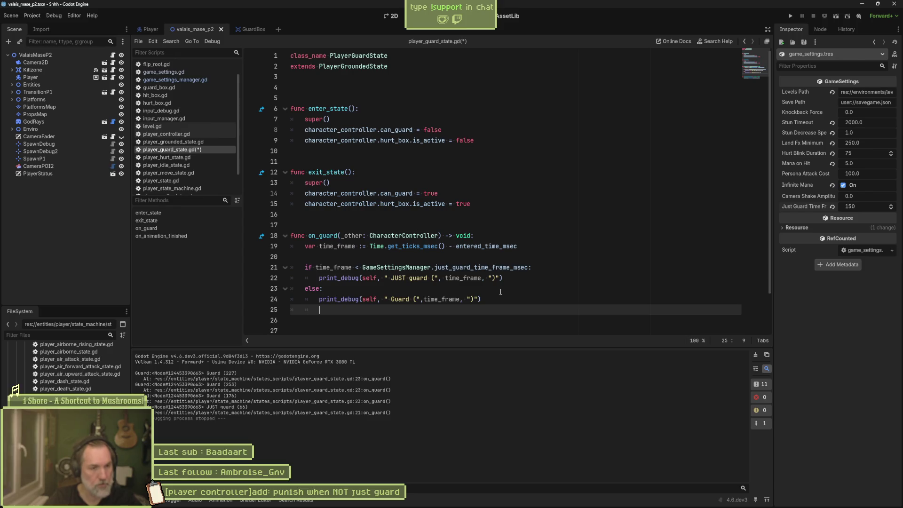
pyautogui.press('Up')
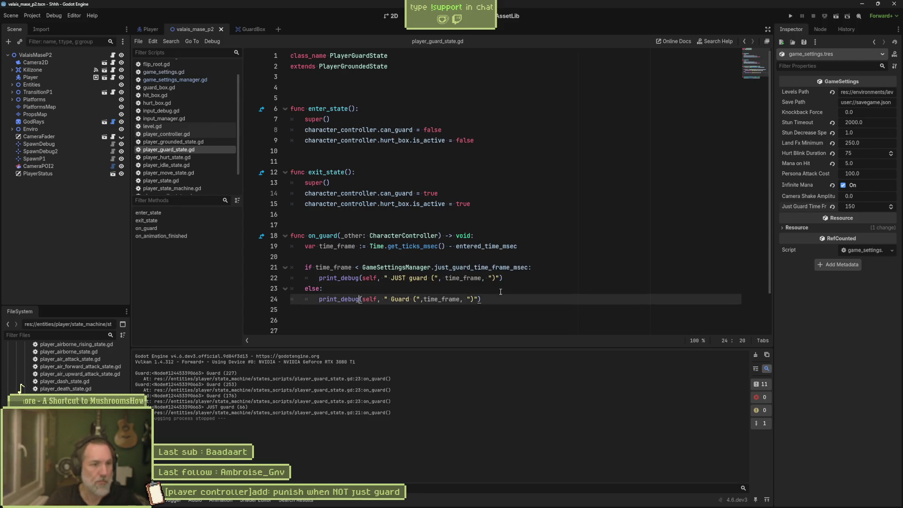
pyautogui.write('BAD')
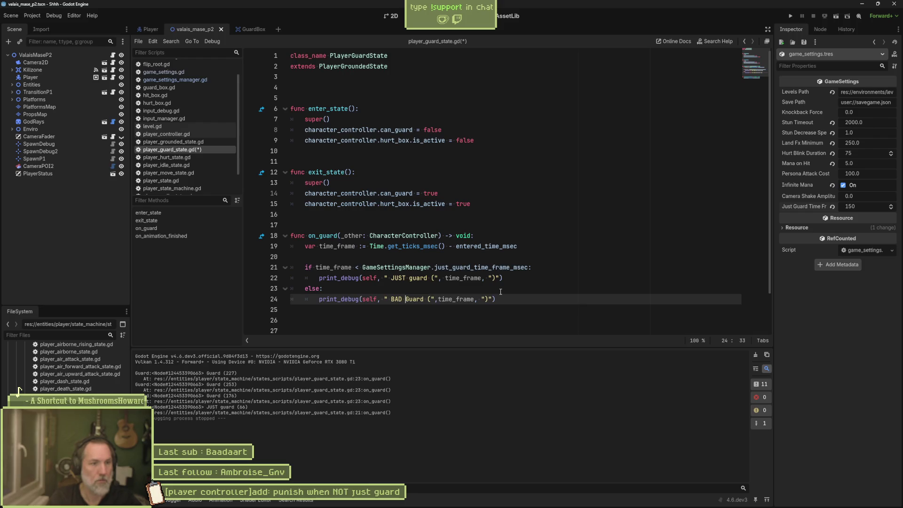
# Step: Replace 'JUST' with 'PERFECT' on line 22, save, and indent the empty line 25
pyautogui.press('Up')
pyautogui.press('Up')
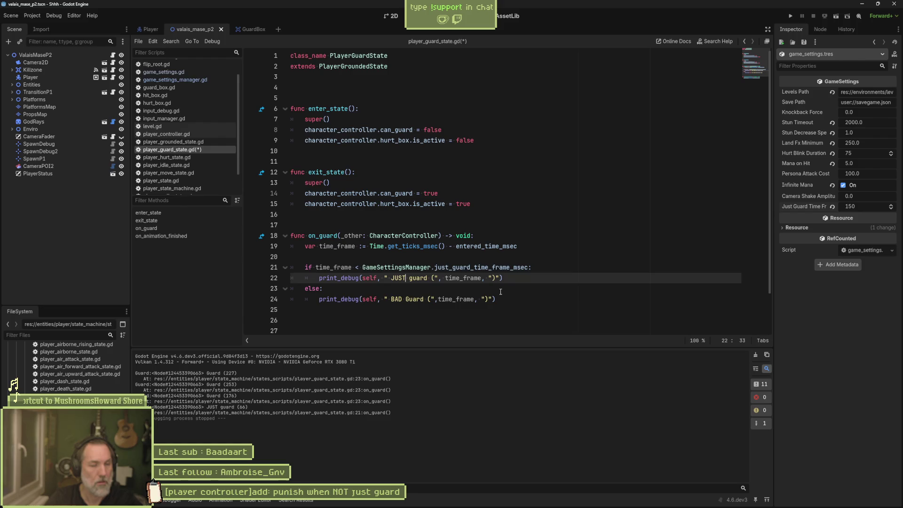
pyautogui.hotkey('ctrl', 'shift', 'Left')
pyautogui.write('PERFECT')
pyautogui.hotkey('ctrl', 's')
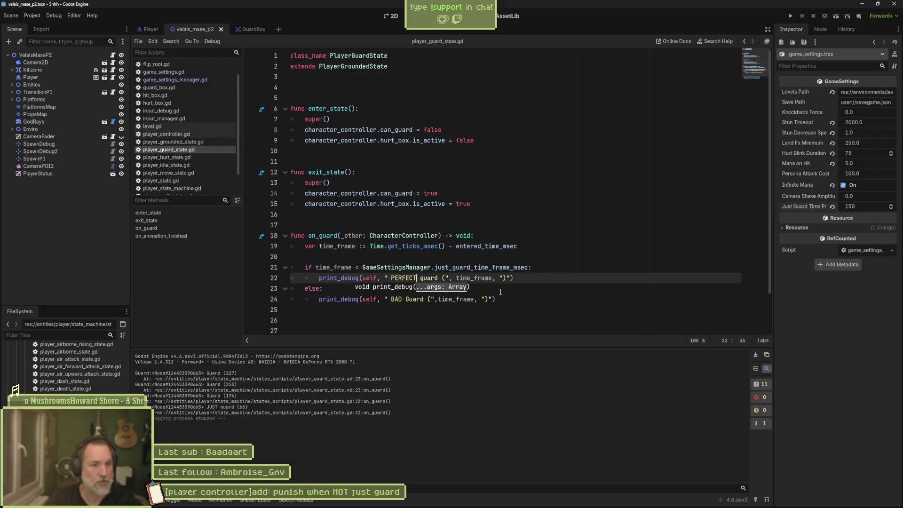
pyautogui.press('Down')
pyautogui.press('Down')
pyautogui.press('Down')
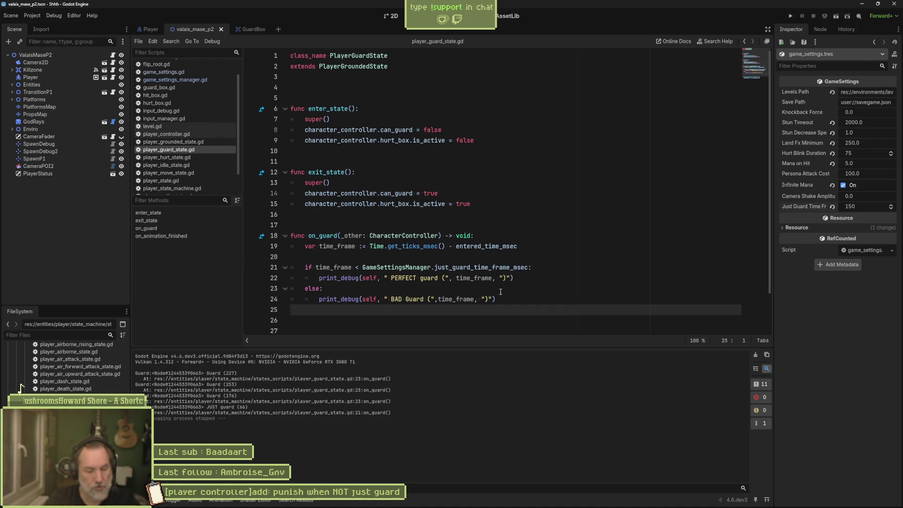
pyautogui.press('Tab')
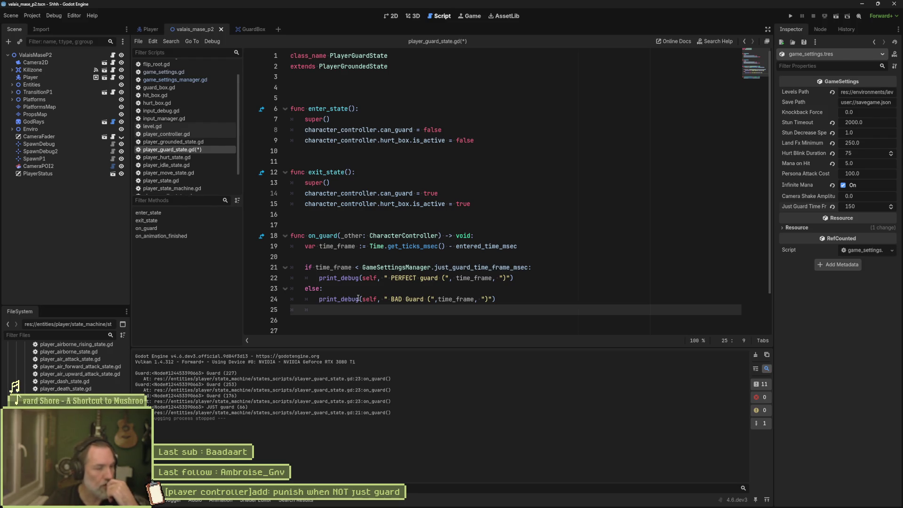
# Step: Open player_hurt_state.gd, then character_controller.gd at its on_hurt function
pyautogui.click(180, 158)
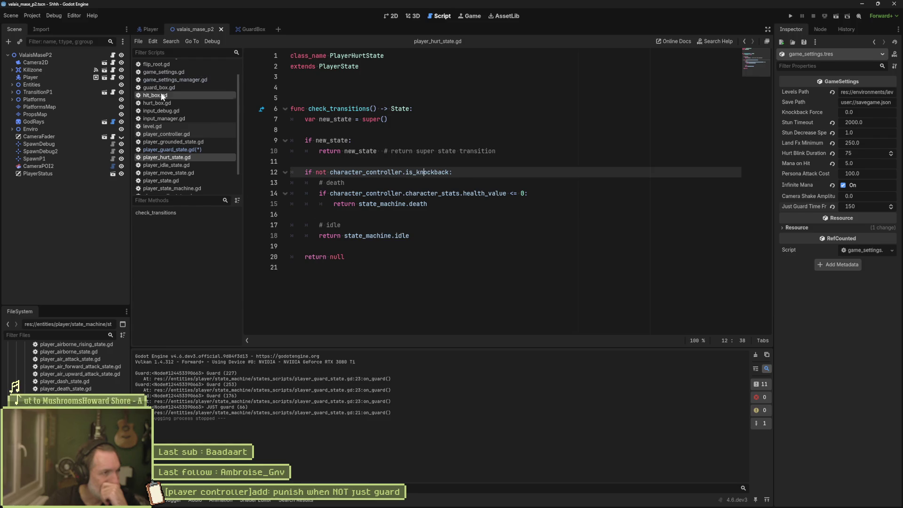
pyautogui.scroll(2, 169, 115)
pyautogui.click(182, 65)
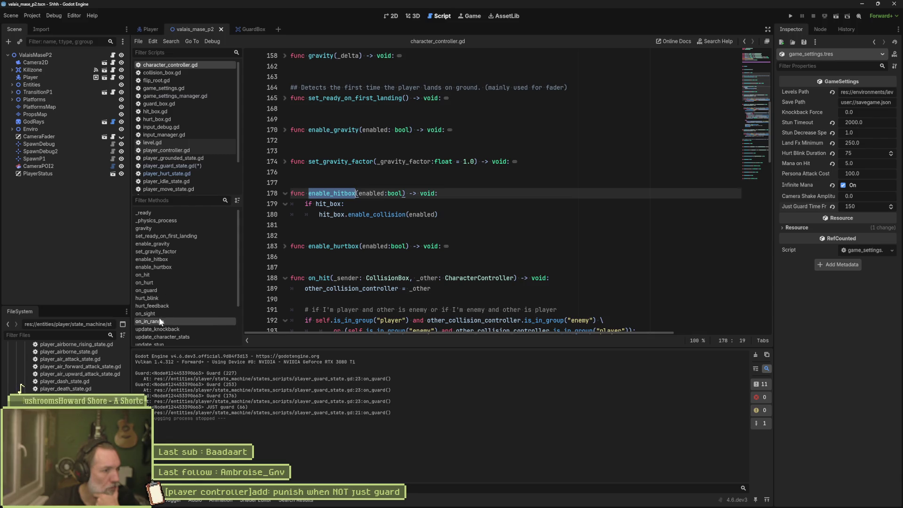
pyautogui.click(162, 282)
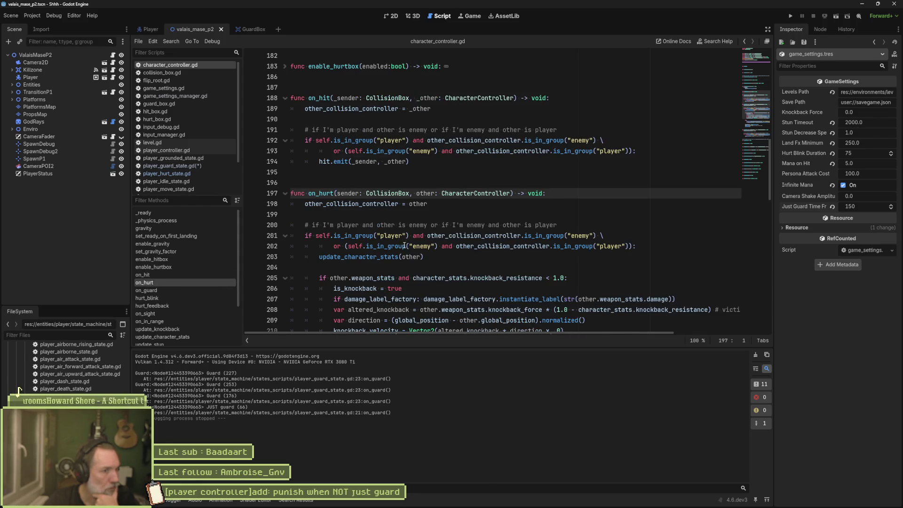
# Step: Follow the update_character_stats call in on_hurt to its definition
pyautogui.scroll(-2, 404, 245)
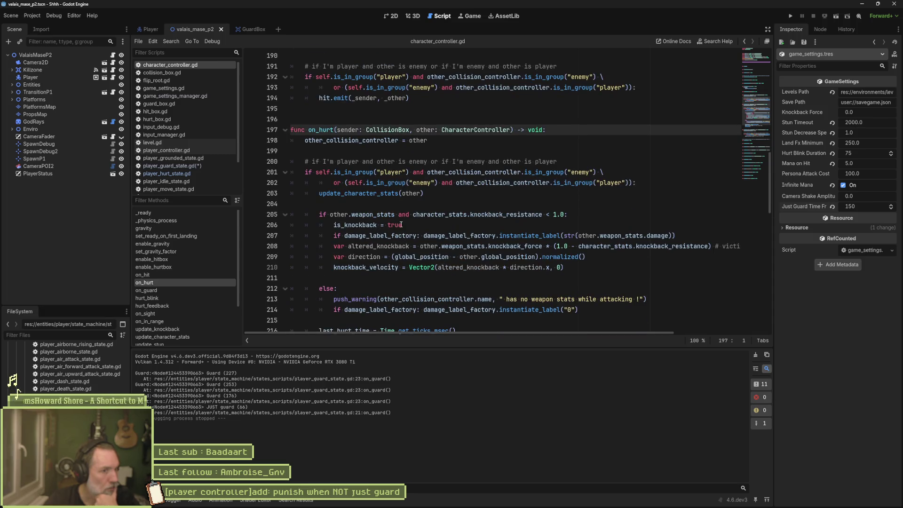
pyautogui.doubleClick(376, 194)
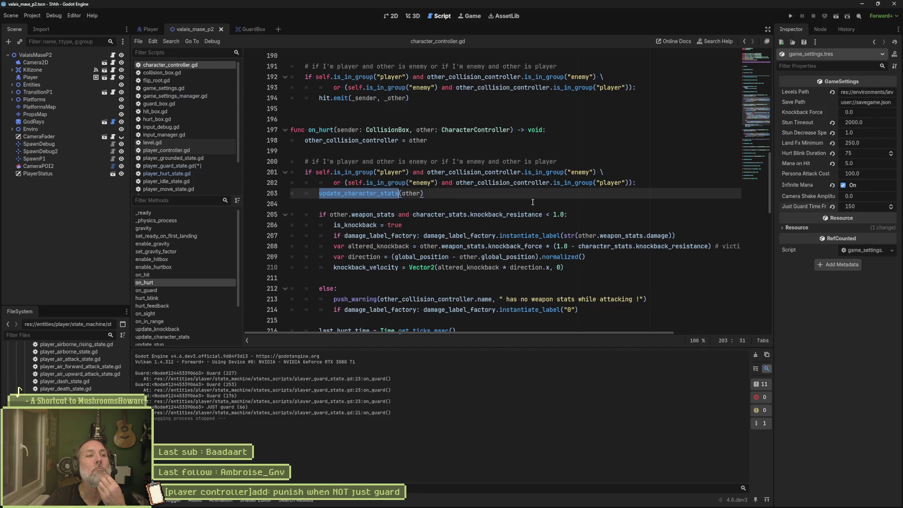
pyautogui.scroll(-1, 533, 202)
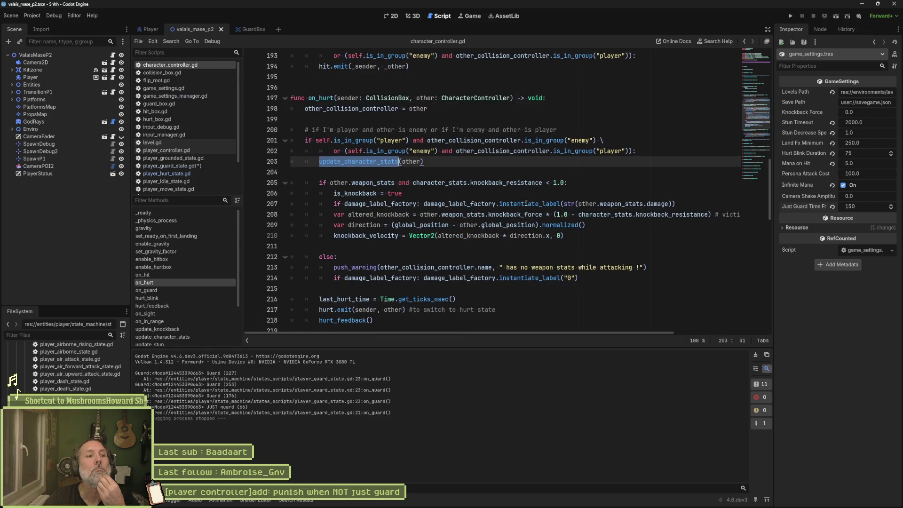
pyautogui.scroll(-1, 526, 203)
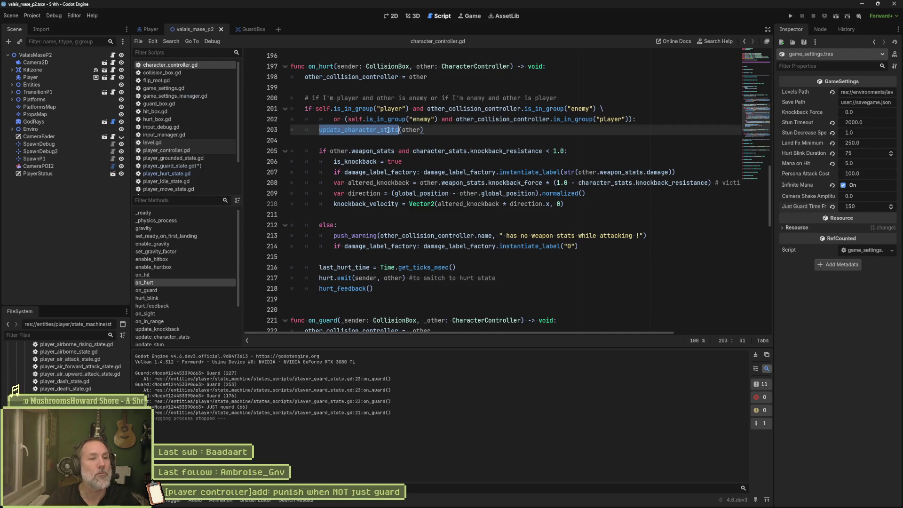
pyautogui.keyDown('ctrl'); pyautogui.click(371, 130); pyautogui.keyUp('ctrl')
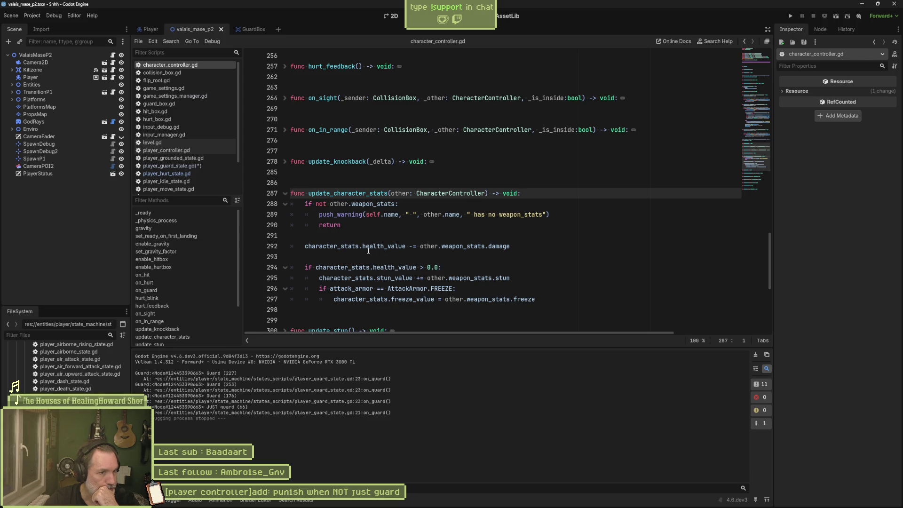
pyautogui.moveTo(368, 251); pyautogui.dragTo(554, 250)
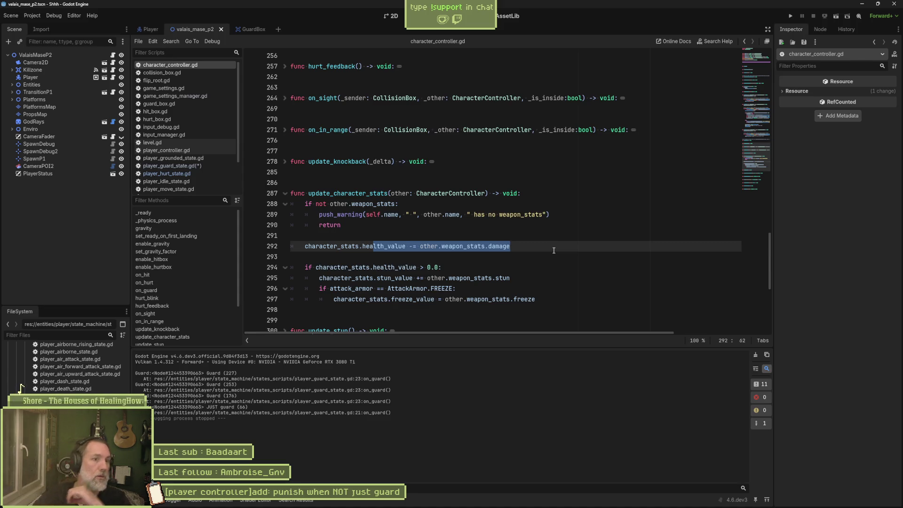
pyautogui.doubleClick(397, 194)
pyautogui.moveTo(499, 247)
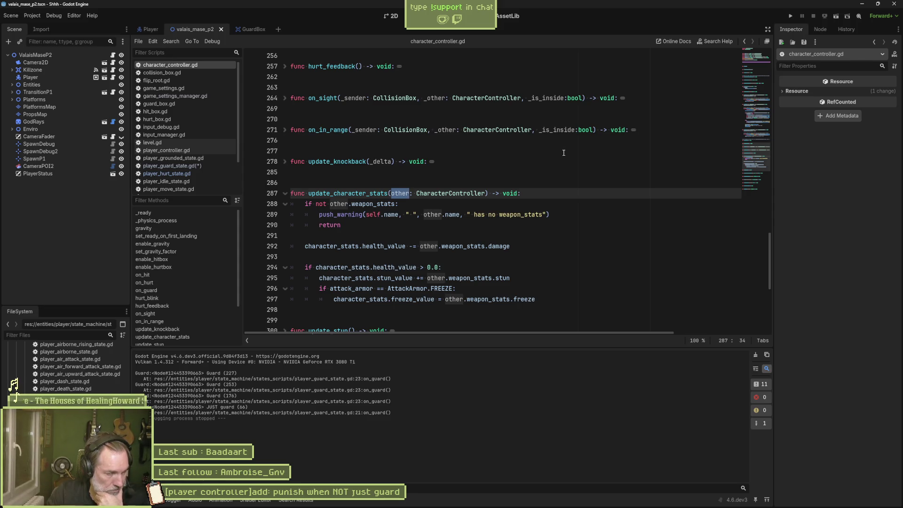
pyautogui.click(556, 215)
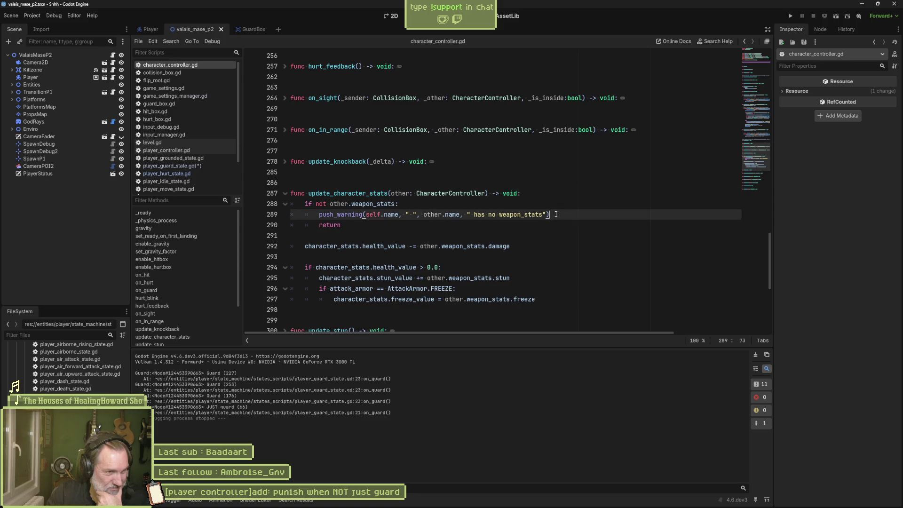
pyautogui.scroll(-1, 556, 214)
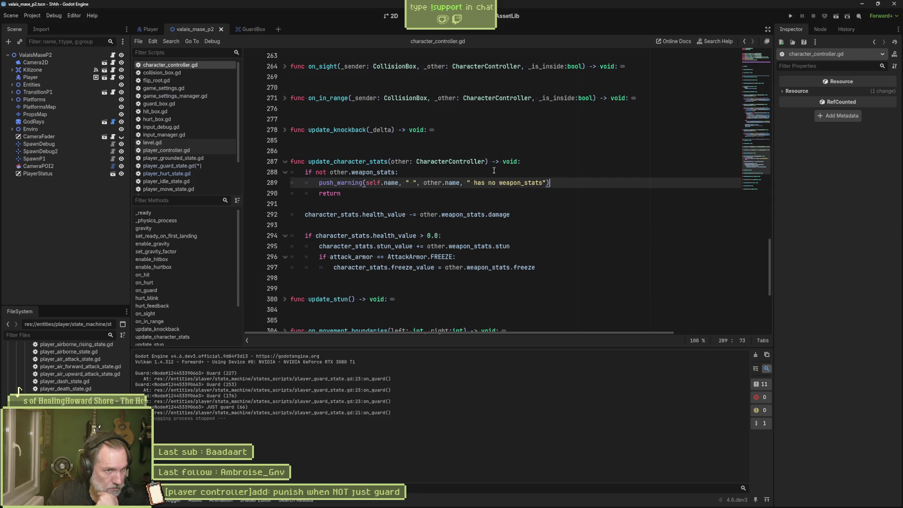
pyautogui.doubleClick(401, 162)
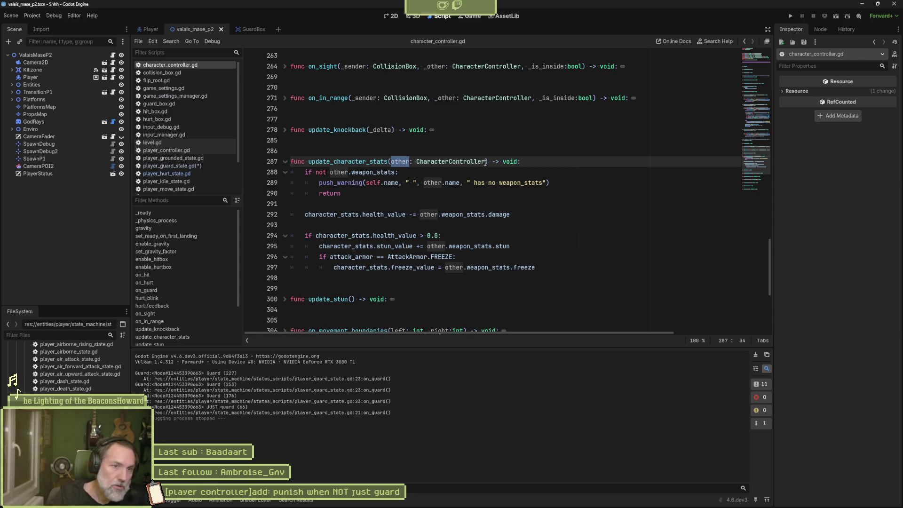
pyautogui.hotkey('ctrl', 'Right')
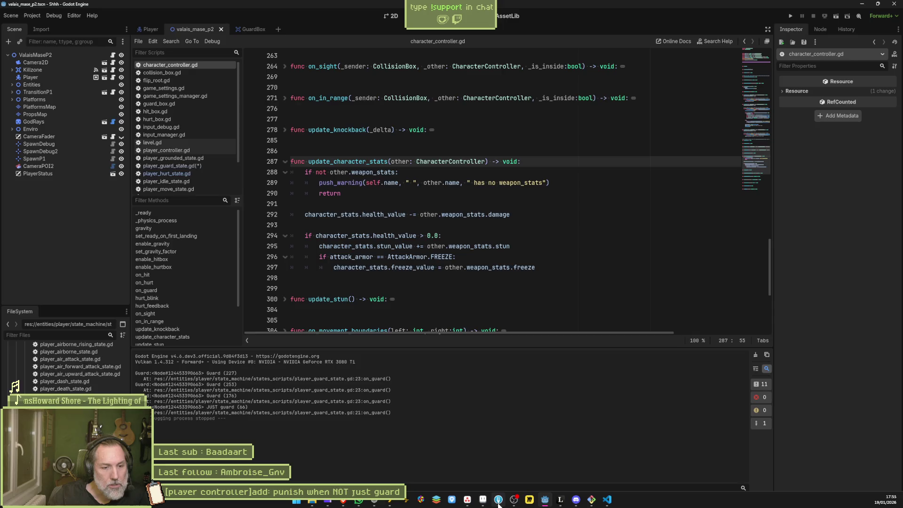
# Step: Stage all six files and commit with the guard mechanics message plus '(now detects PERFECT and BAD guard timings)'
pyautogui.click(491, 501)
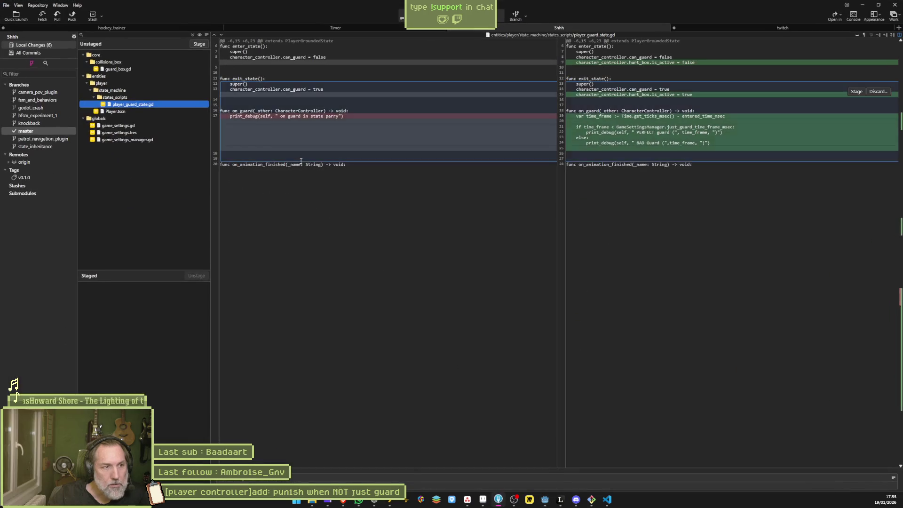
pyautogui.click(192, 36)
pyautogui.click(193, 36)
pyautogui.click(893, 477)
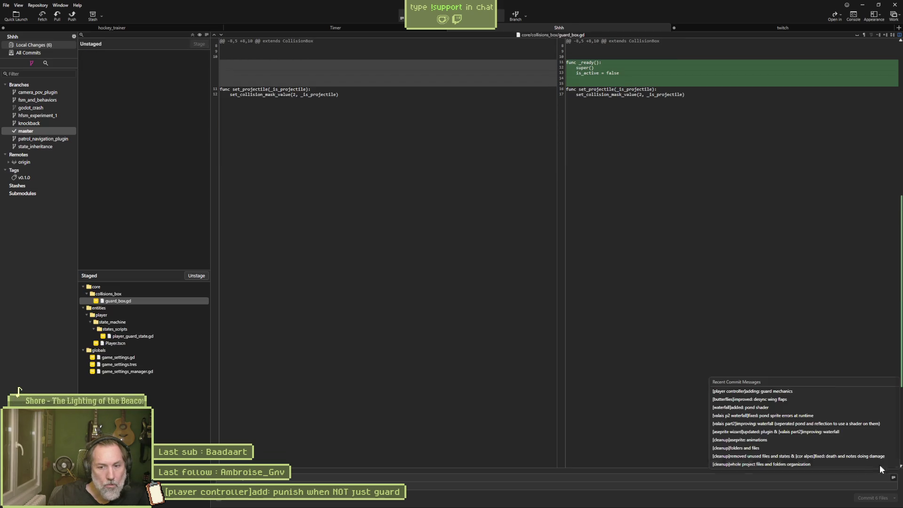
pyautogui.click(822, 392)
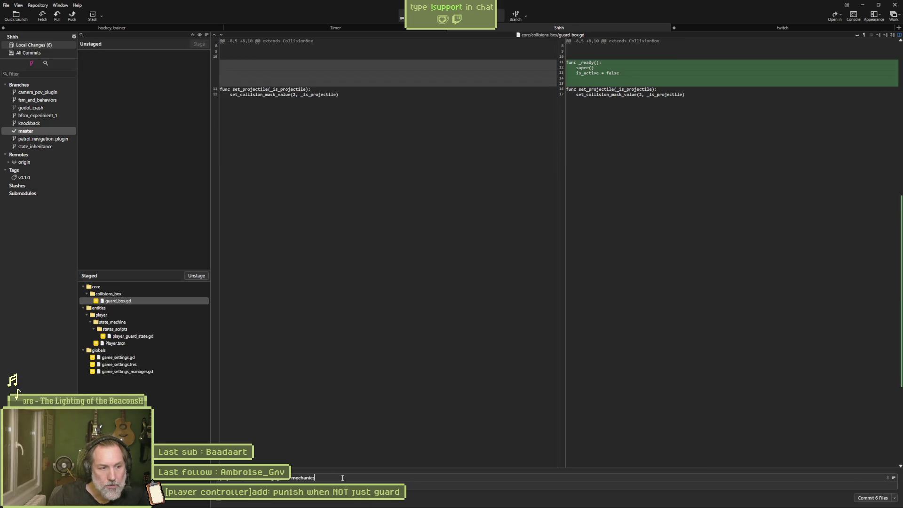
pyautogui.write('(')
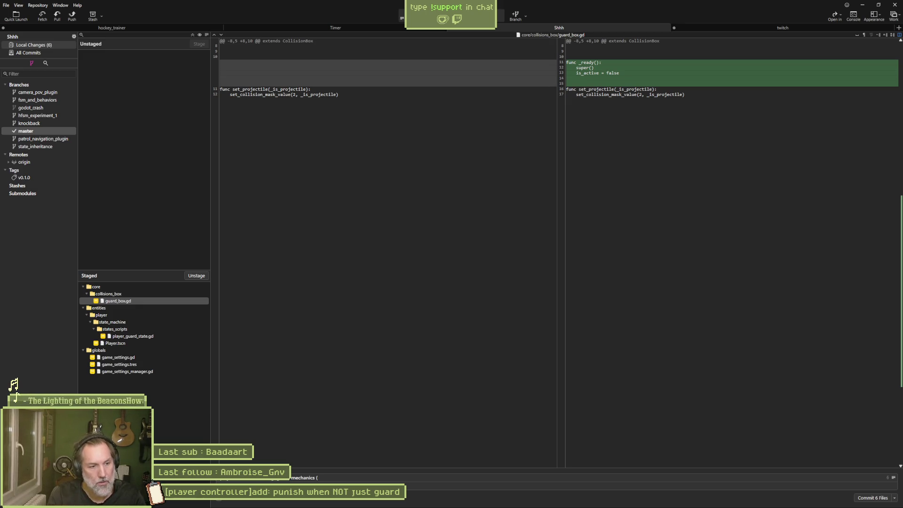
pyautogui.write('now detects PERFECT and BAD guard timings)')
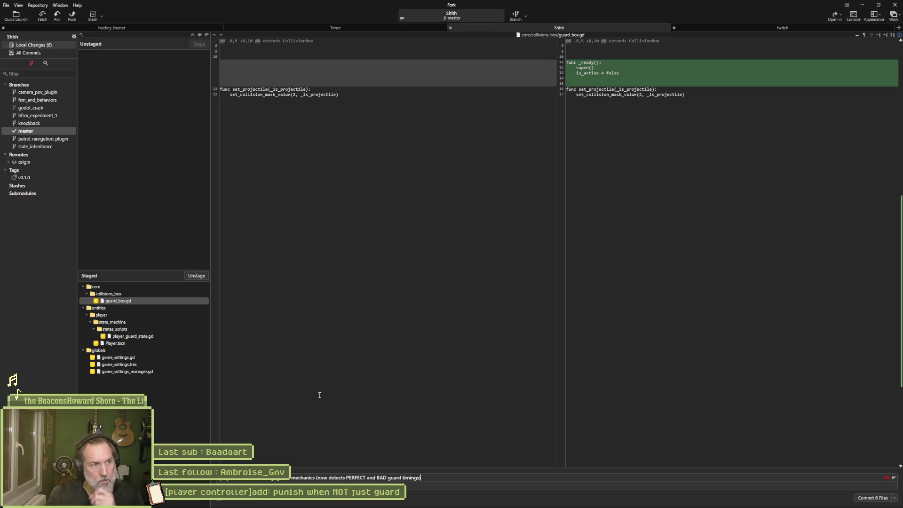
pyautogui.hotkey('ctrl', 'Return')
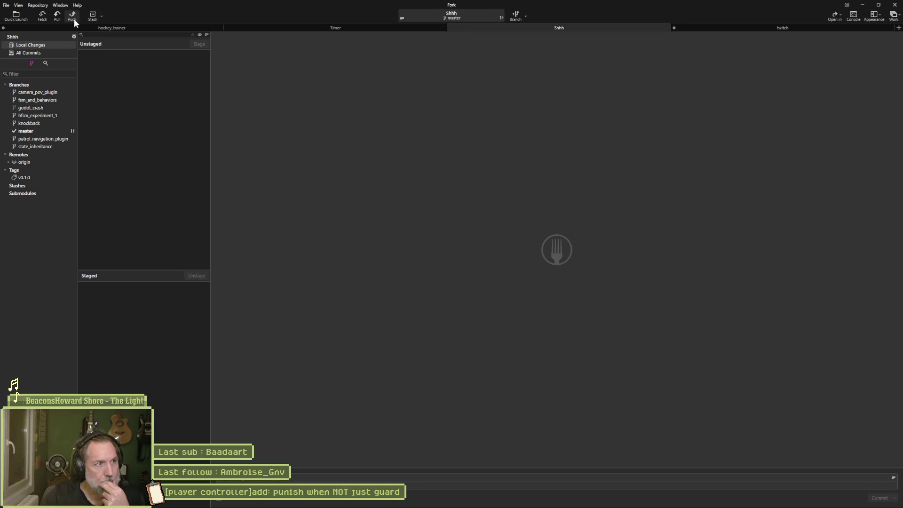
# Step: Push master to origin and minimize Fork
pyautogui.click(72, 16)
pyautogui.click(497, 278)
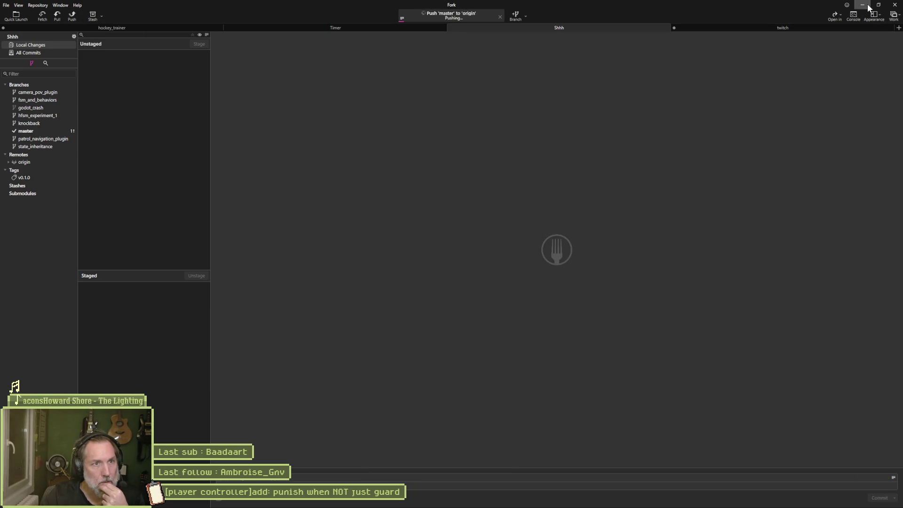
pyautogui.click(869, 8)
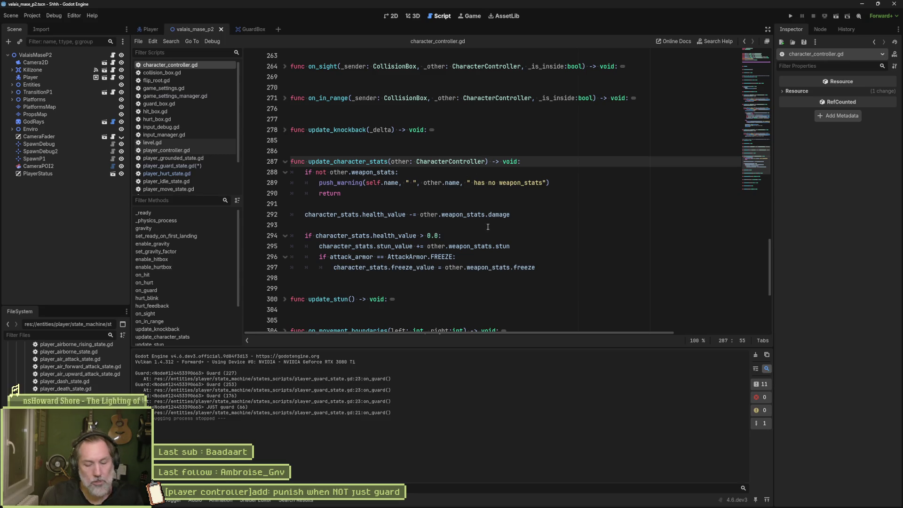
# Step: Add ', _is_guarded := false' to the update_character_stats parameters on line 287 and save
pyautogui.write(', ')
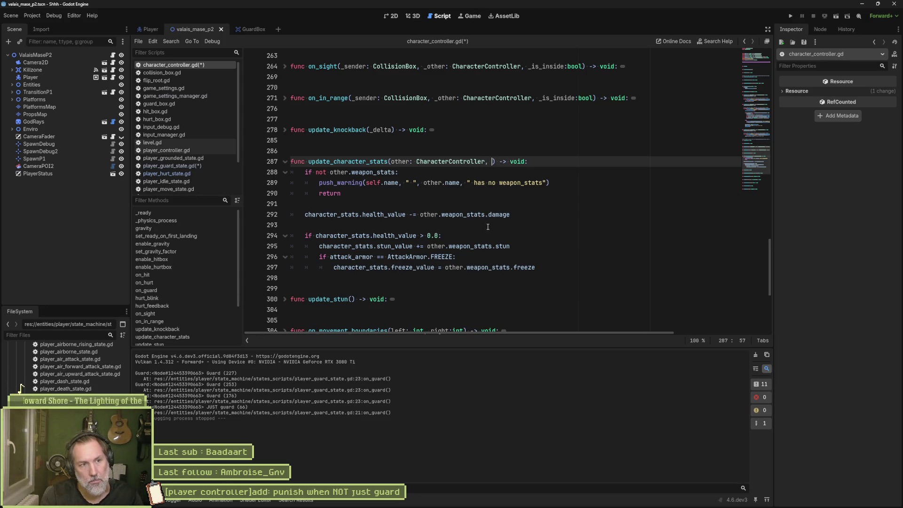
pyautogui.write('_')
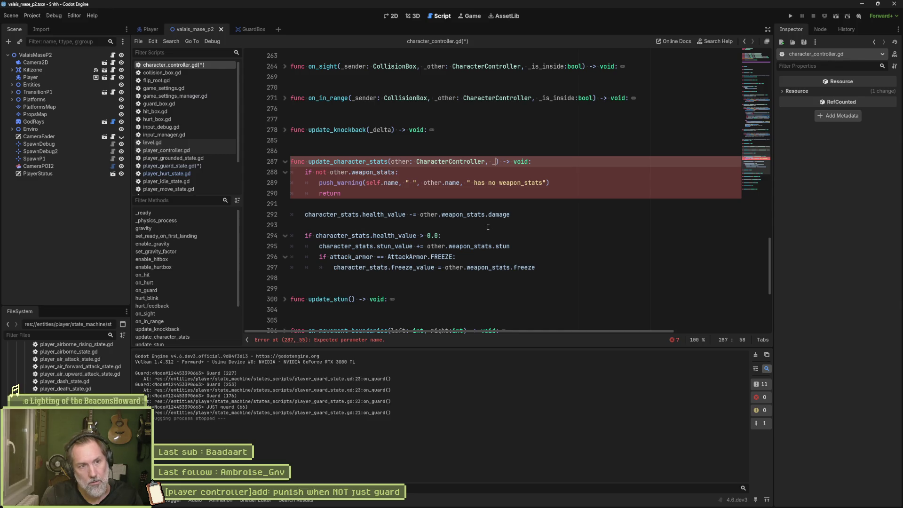
pyautogui.write('guarded')
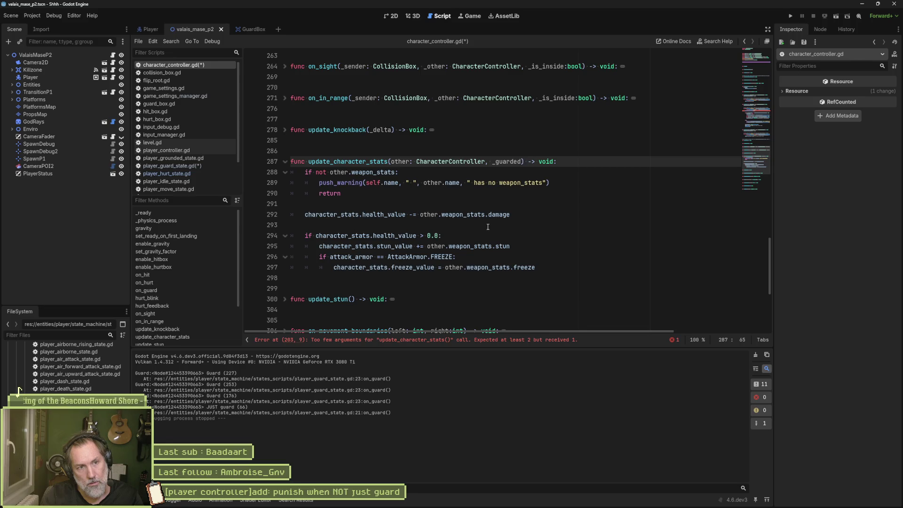
pyautogui.press('BackSpace')
pyautogui.press('BackSpace')
pyautogui.press('BackSpace')
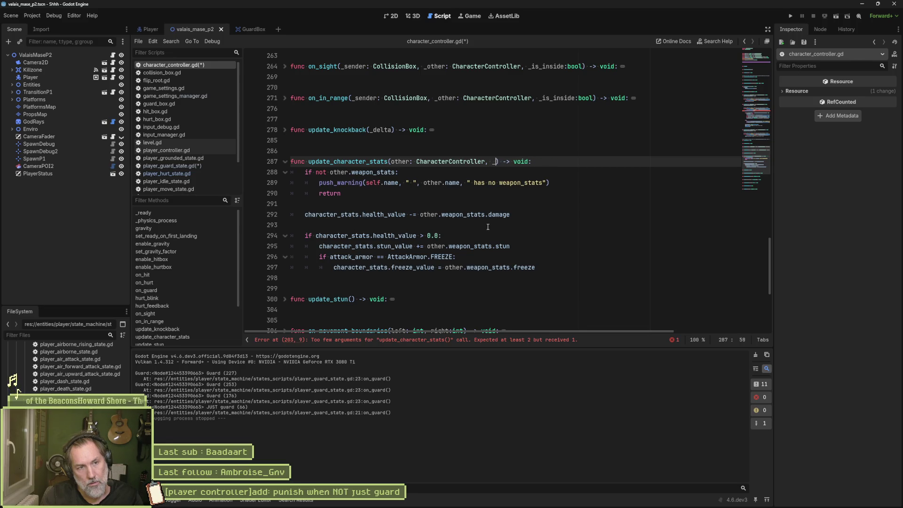
pyautogui.write('_is_guarded')
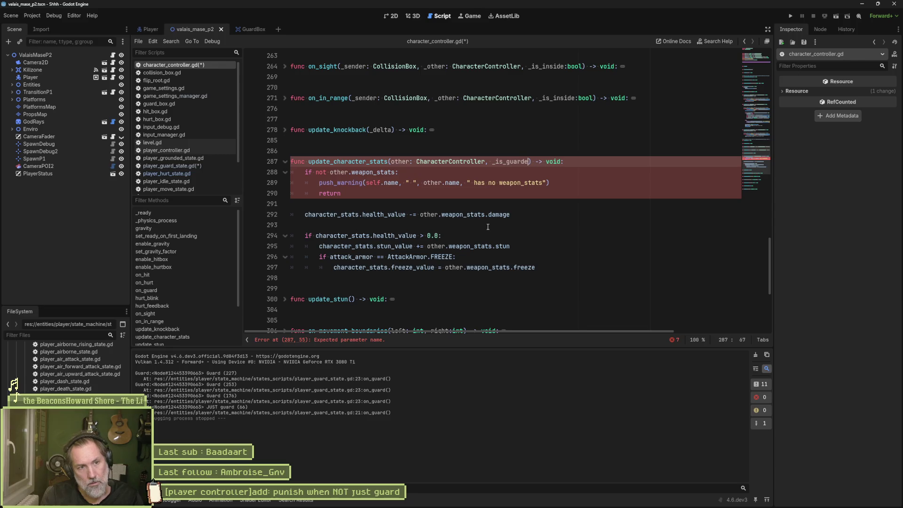
pyautogui.write(': bool =')
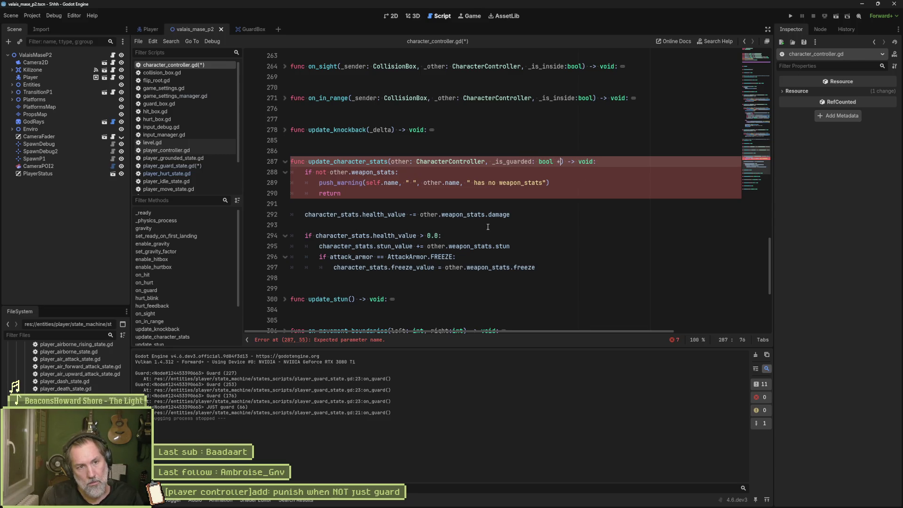
pyautogui.write(' false')
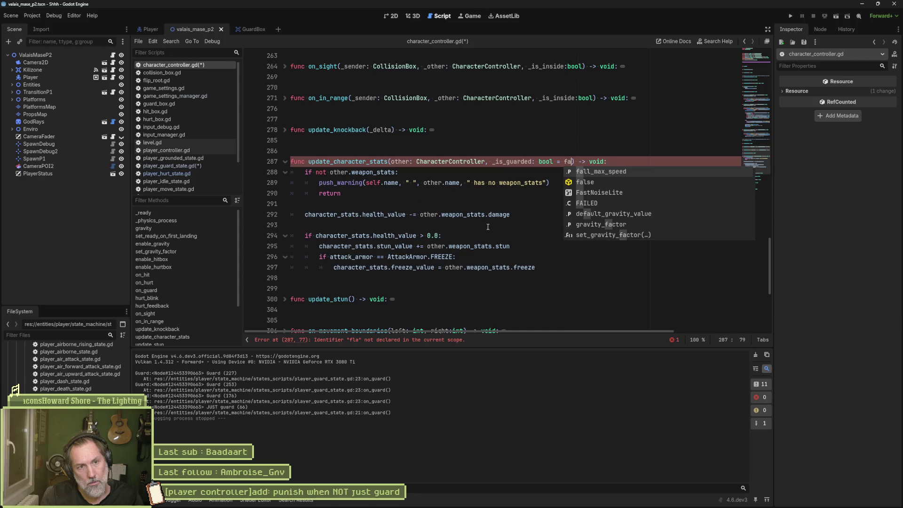
pyautogui.press('Escape')
pyautogui.hotkey('ctrl', 'Left')
pyautogui.hotkey('ctrl', 'Left')
pyautogui.hotkey('ctrl', 'BackSpace')
pyautogui.press('BackSpace')
pyautogui.press('BackSpace')
pyautogui.press('Right')
pyautogui.write(':')
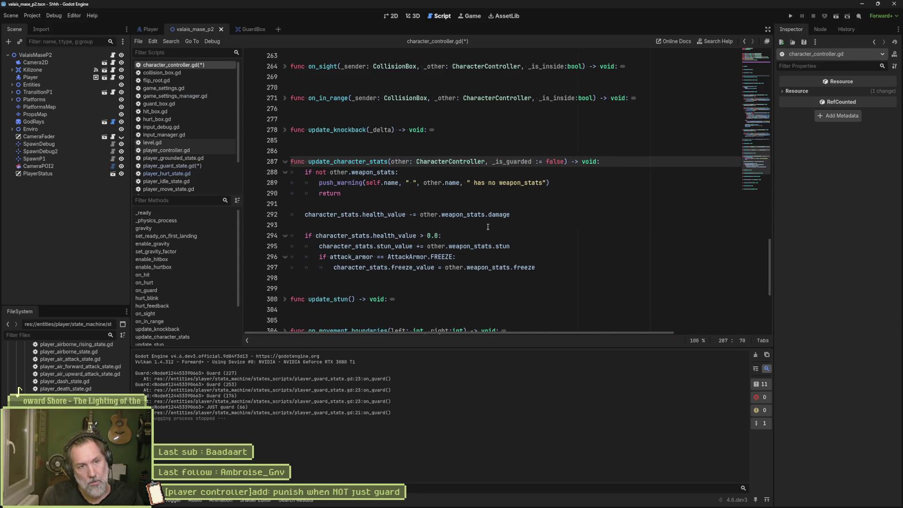
pyautogui.hotkey('ctrl', 's')
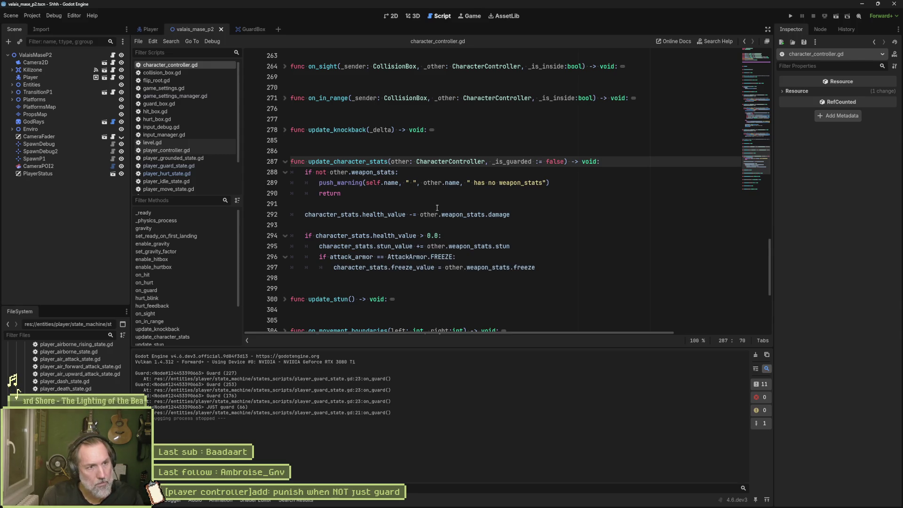
# Step: Try appending a '?' to the end of damage line 292, then remove it
pyautogui.click(438, 207)
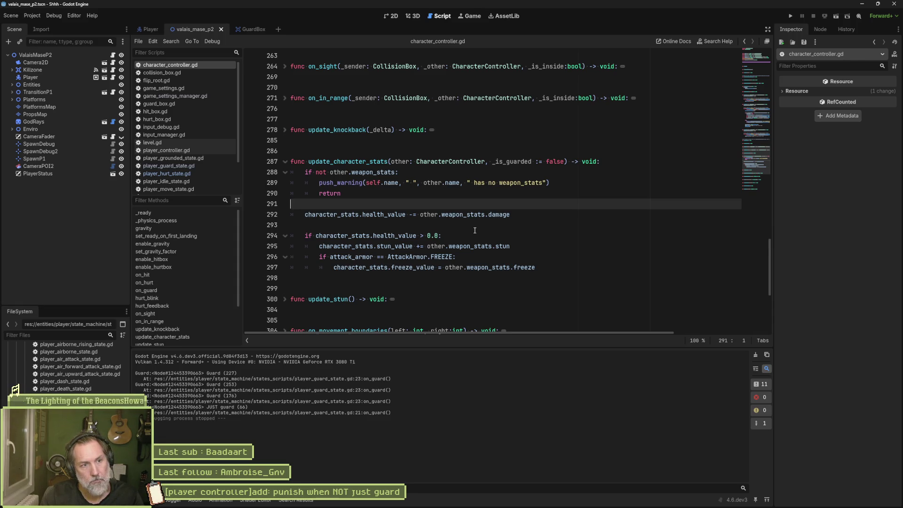
pyautogui.click(516, 216)
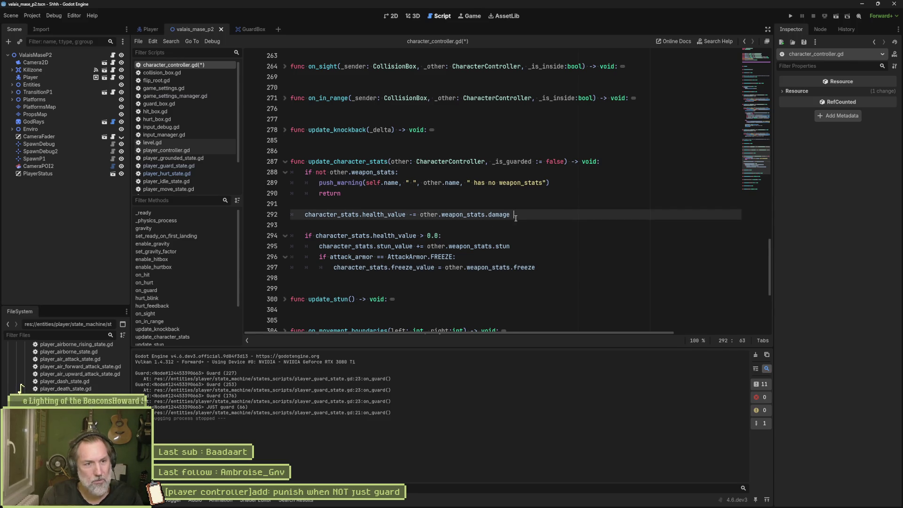
pyautogui.write('?')
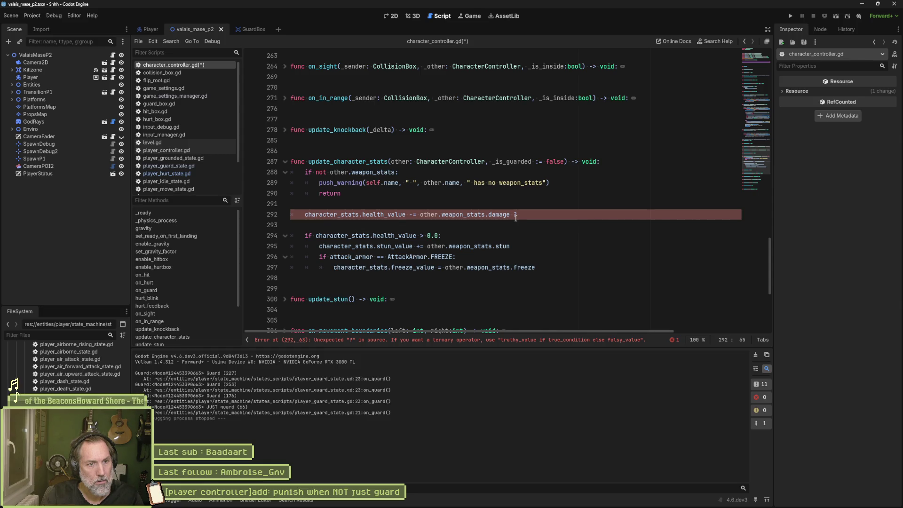
pyautogui.press('BackSpace')
pyautogui.press('BackSpace')
pyautogui.press('BackSpace')
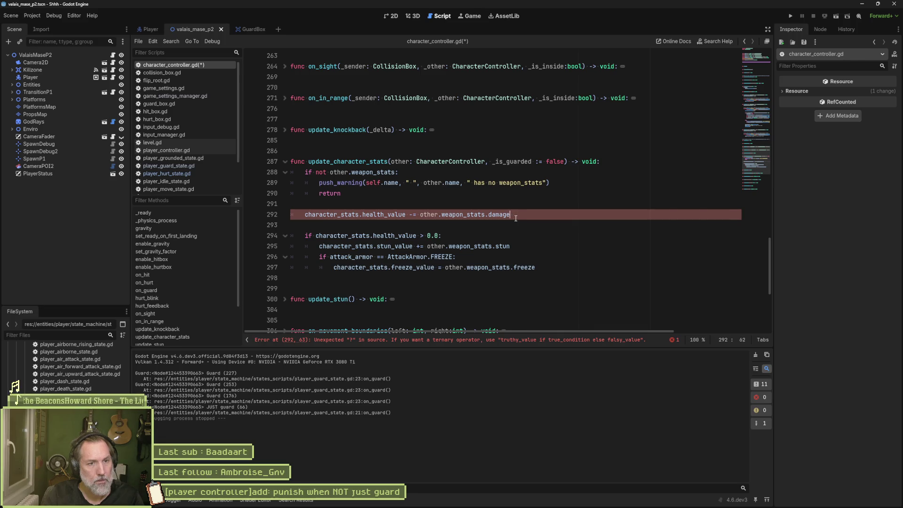